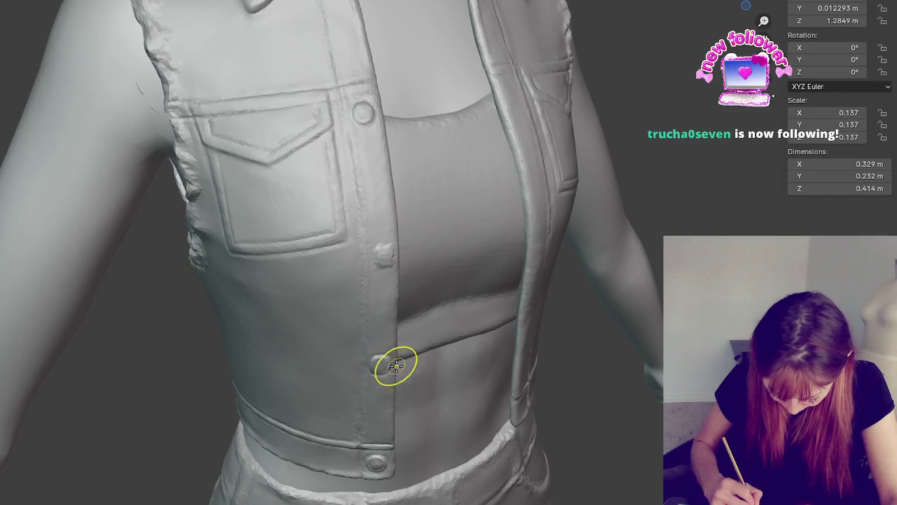
Step: Undo the smeared stroke and sculpt the upper placket button into a rounded stud blended into the fabric
key(ctrl+z)
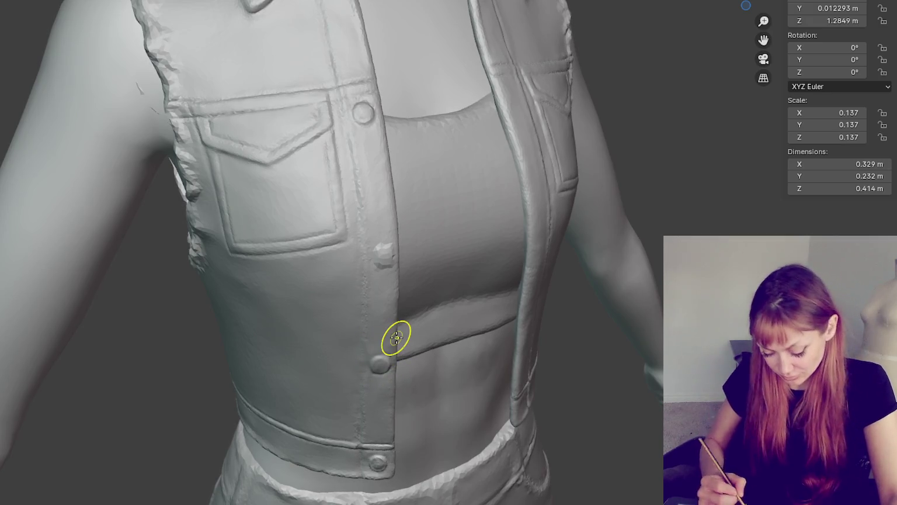
scroll(435, 345, down, 2)
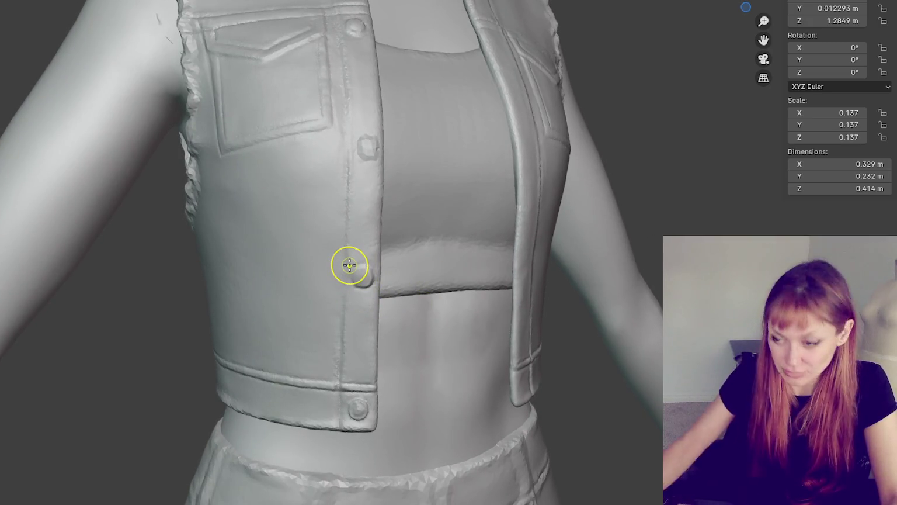
scroll(349, 265, up, 5)
shift+middle_drag(348, 265, 442, 141)
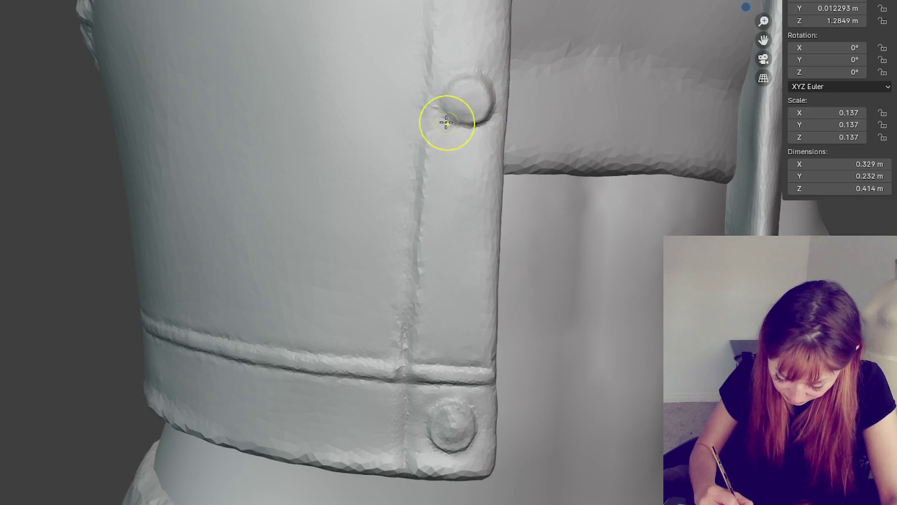
mouse_move(487, 83)
mouse_down()
mouse_move(487, 106)
mouse_move(449, 88)
mouse_up()
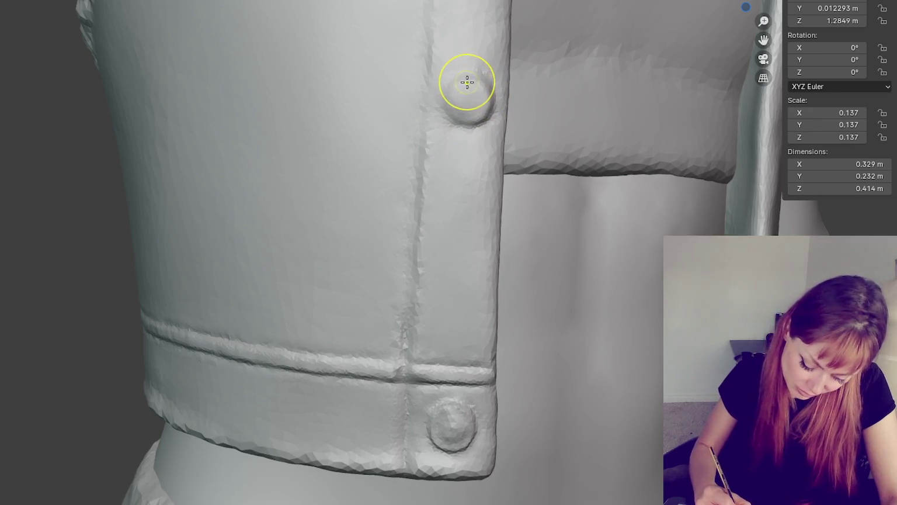
mouse_move(437, 82)
ctrl+middle_down()
mouse_move(427, 150)
mouse_move(416, 136)
ctrl+middle_up()
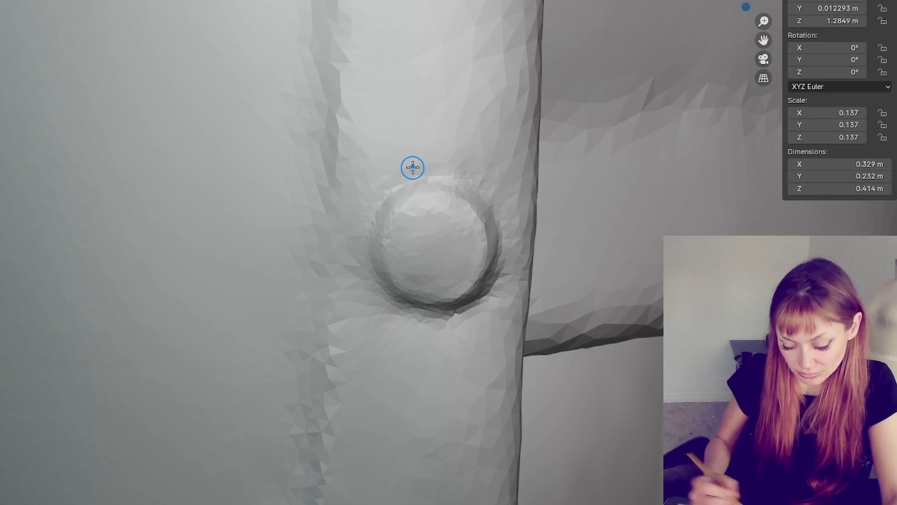
scroll(412, 168, down, 2)
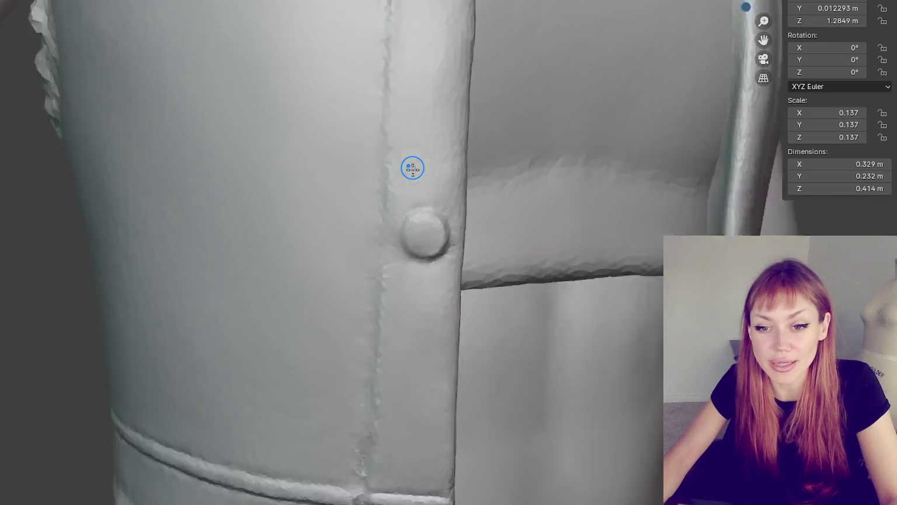
Step: Smooth and flatten the button bump on the vest's opposite front edge
scroll(411, 170, down, 2)
scroll(499, 197, down, 2)
scroll(497, 197, down, 2)
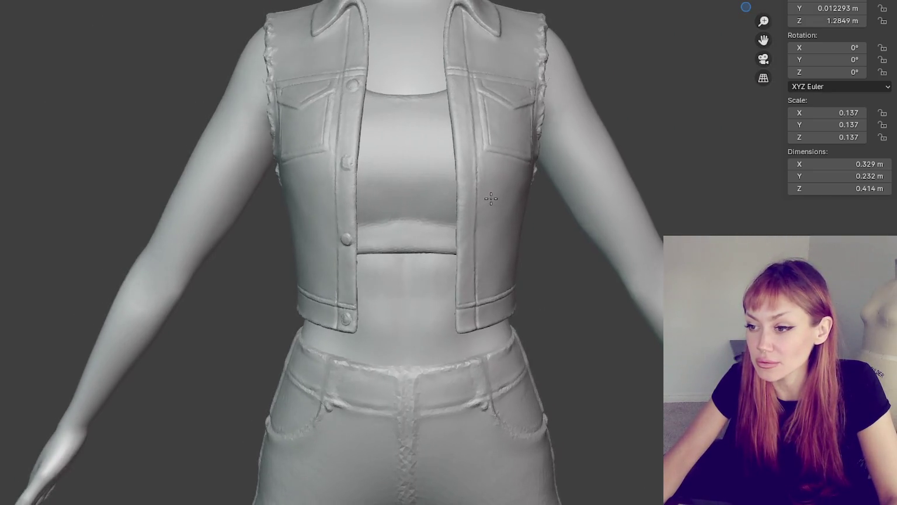
middle_drag(497, 198, 504, 203)
scroll(387, 214, up, 5)
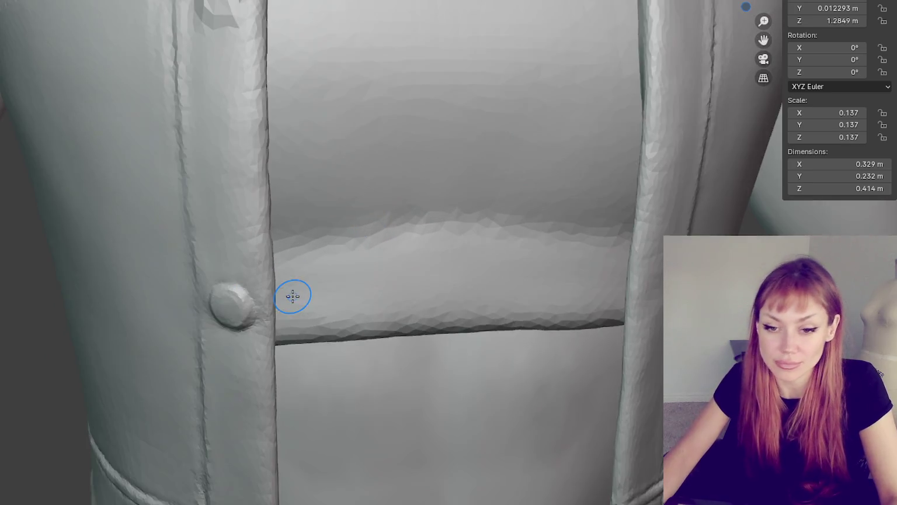
mouse_move(288, 296)
middle_down()
mouse_move(557, 314)
mouse_move(75, 219)
middle_up()
mouse_move(367, 318)
middle_down()
mouse_move(344, 305)
mouse_move(352, 280)
mouse_move(244, 419)
mouse_move(268, 380)
mouse_move(254, 386)
mouse_move(386, 260)
mouse_move(369, 272)
mouse_move(344, 244)
middle_up()
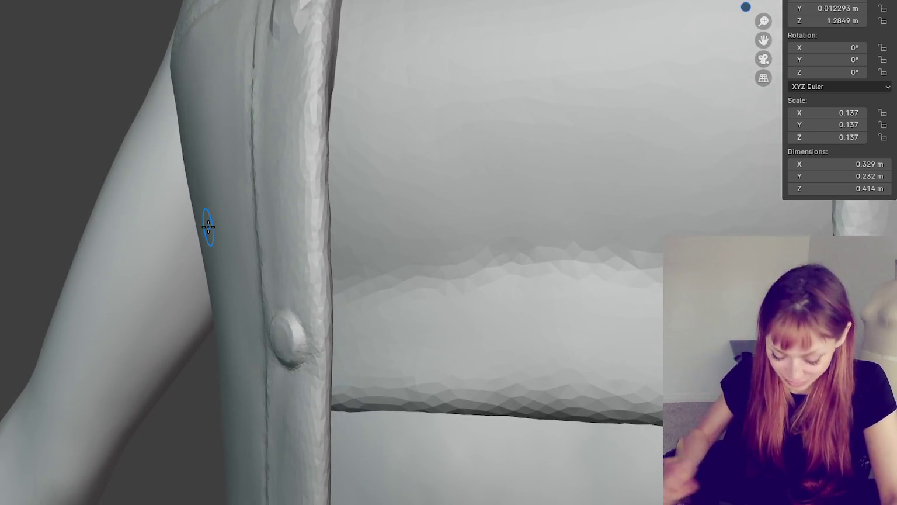
mouse_move(345, 317)
middle_down()
mouse_move(366, 308)
mouse_move(260, 310)
middle_up()
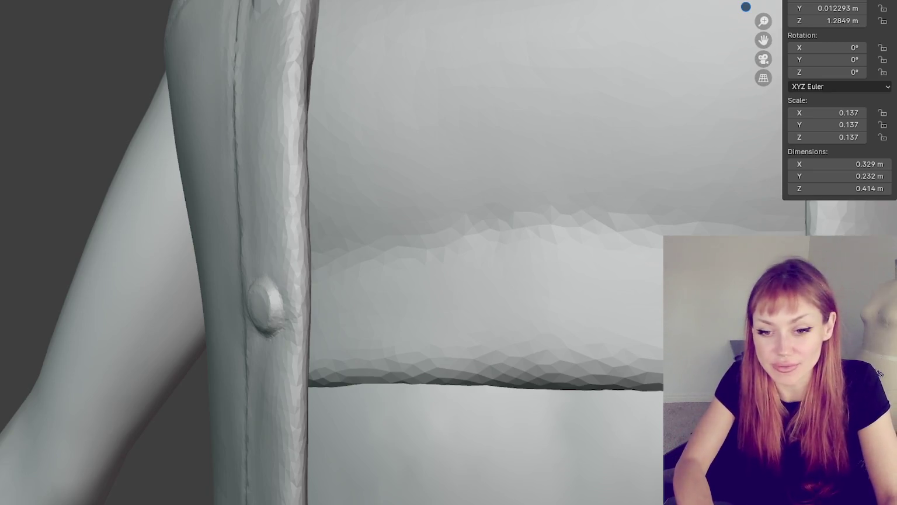
drag(281, 311, 283, 326)
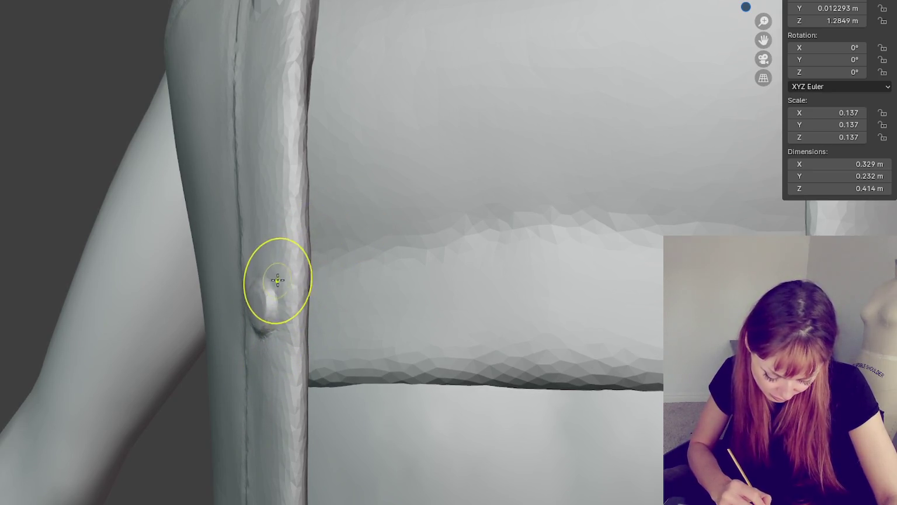
Step: Re-angle the view toward the button and arm, then undo the edge-seam smoothing
middle_drag(286, 295, 400, 286)
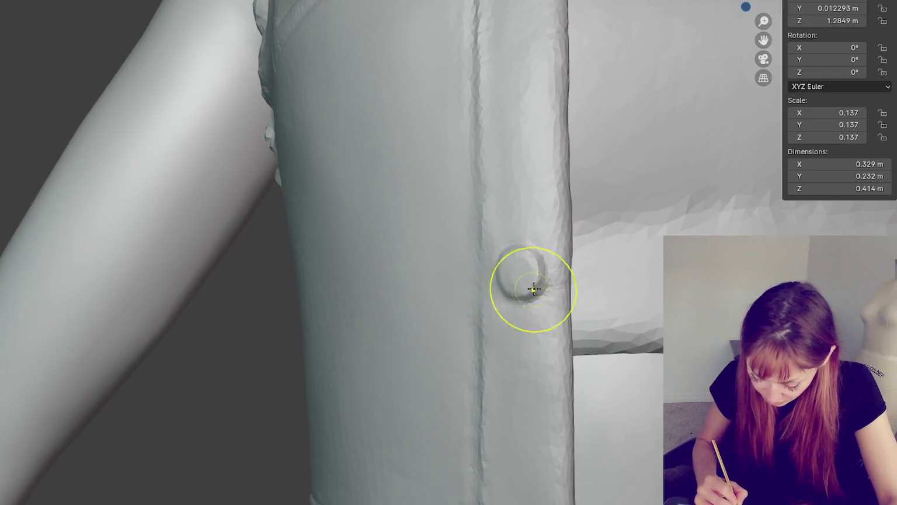
middle_drag(533, 288, 677, 283)
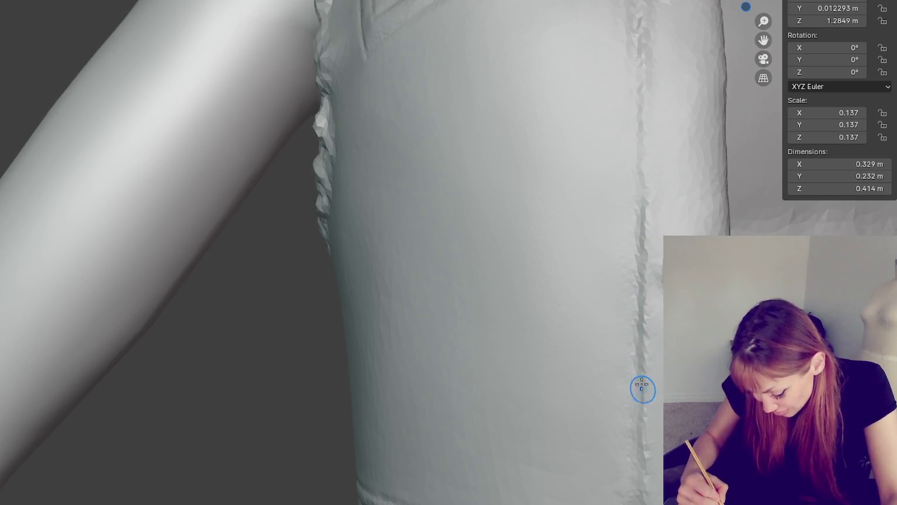
key(ctrl+z)
key(ctrl+z)
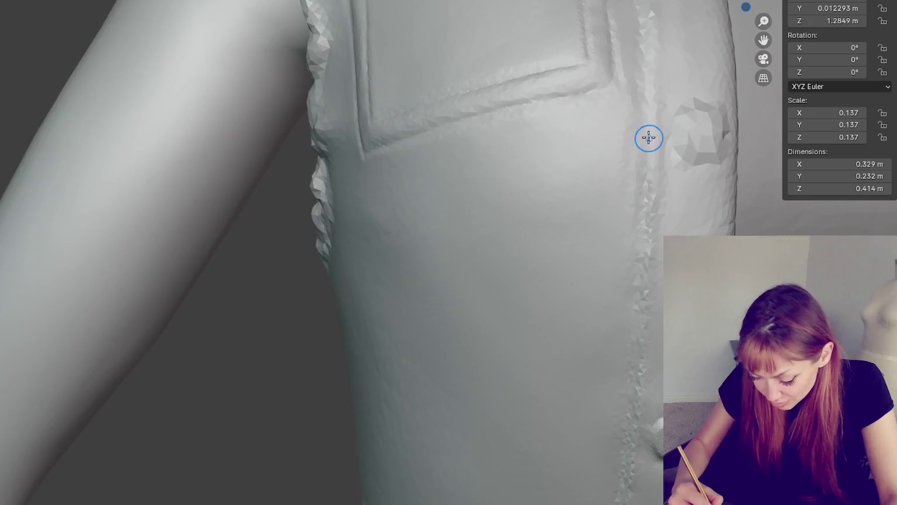
Step: Sculpt the button bump beside the chest pocket into a rounded dome
middle_drag(695, 132, 596, 110)
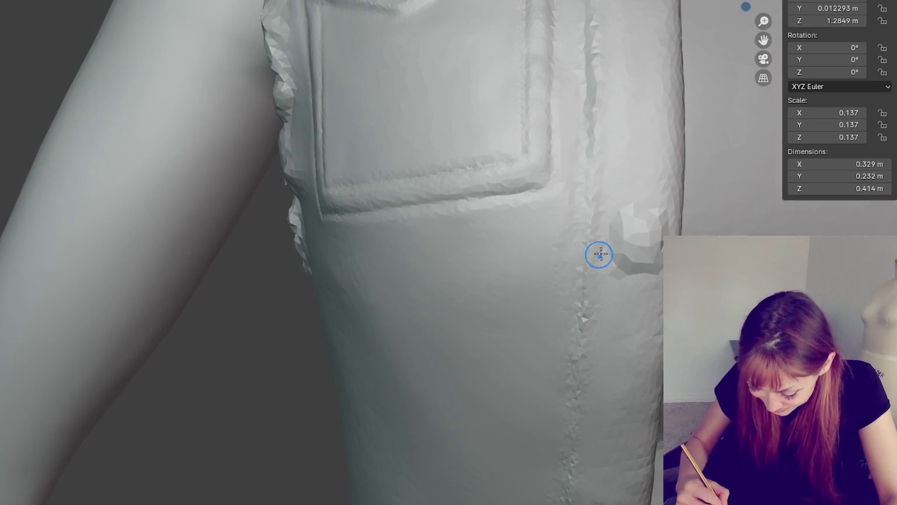
middle_drag(599, 254, 554, 183)
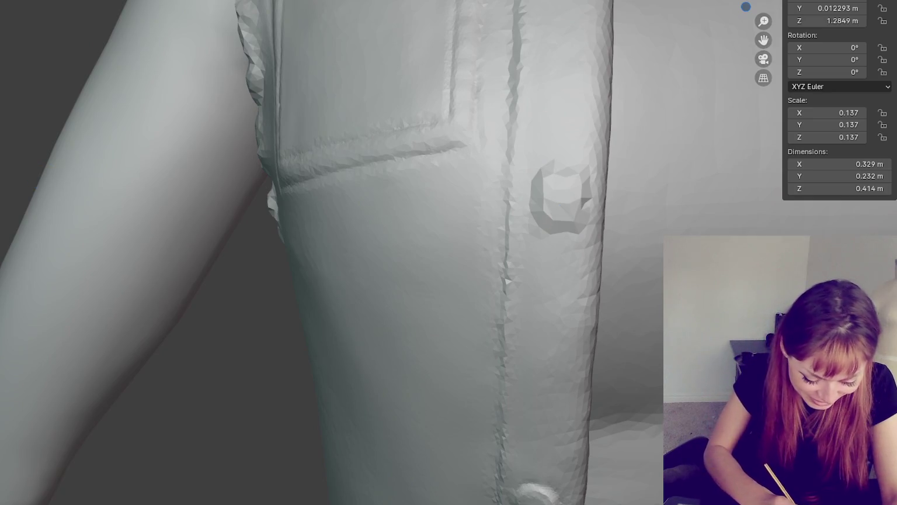
drag(544, 188, 569, 186)
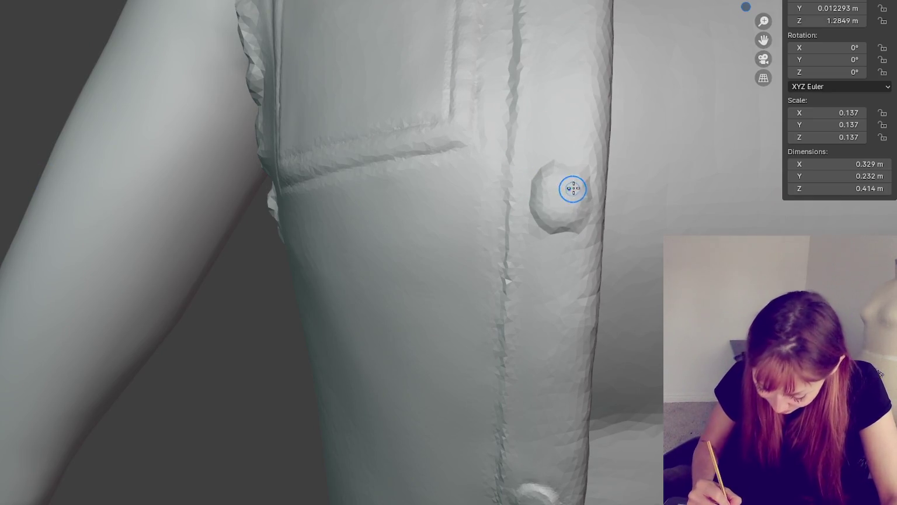
drag(572, 178, 567, 180)
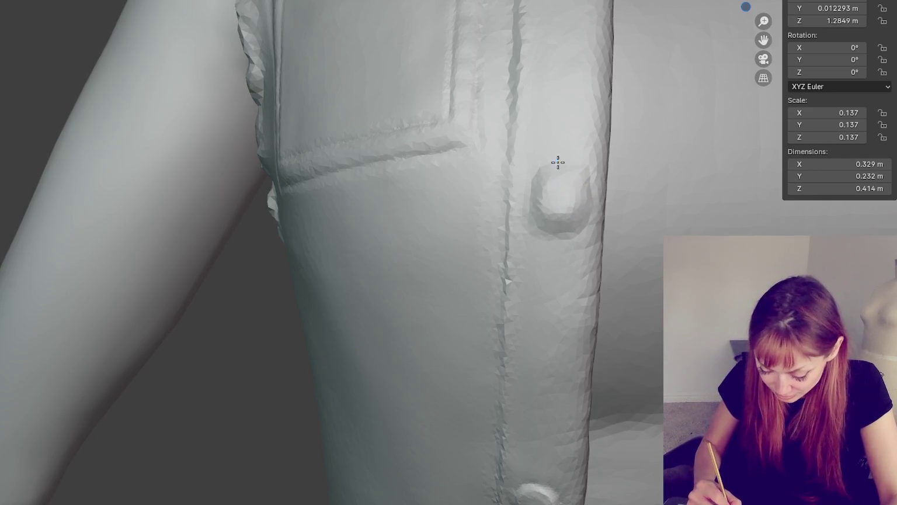
Step: Compare dome and ring versions of the button, refine its rim, and keep the filled dome
key(ctrl+z)
key(ctrl+shift+z)
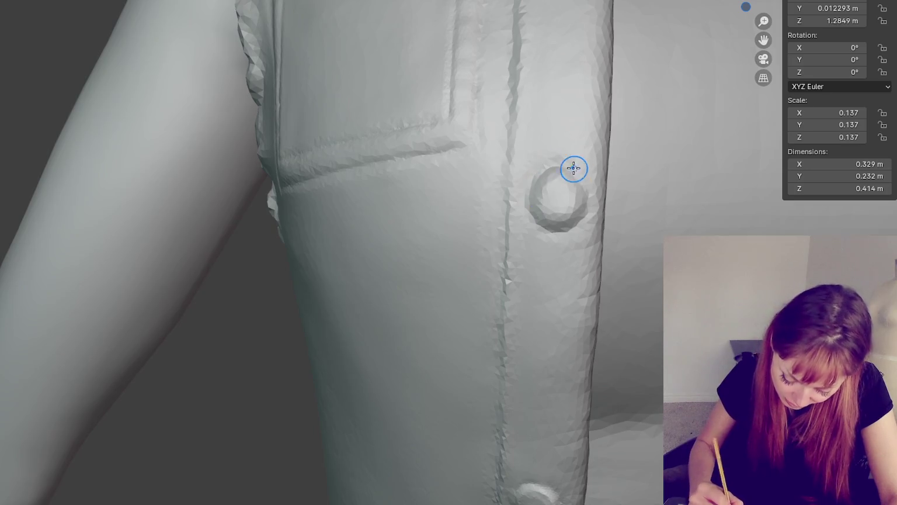
drag(561, 205, 574, 195)
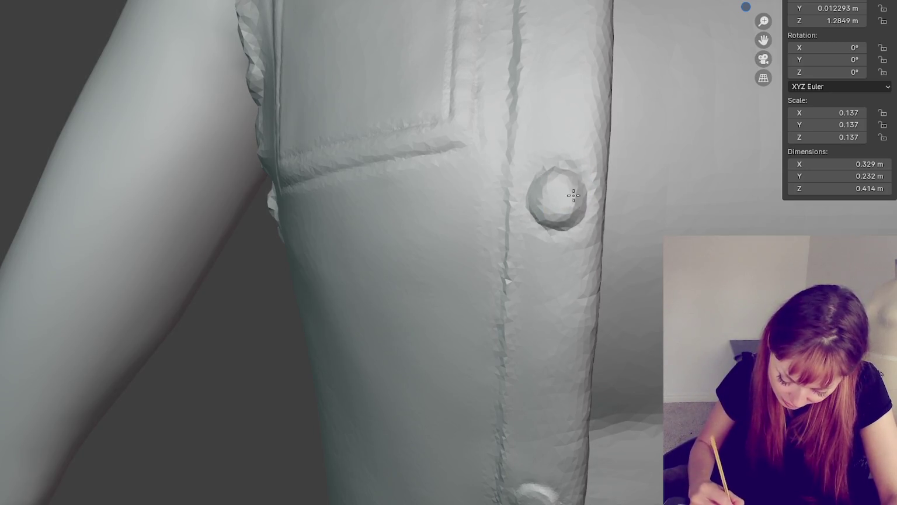
key(ctrl+z)
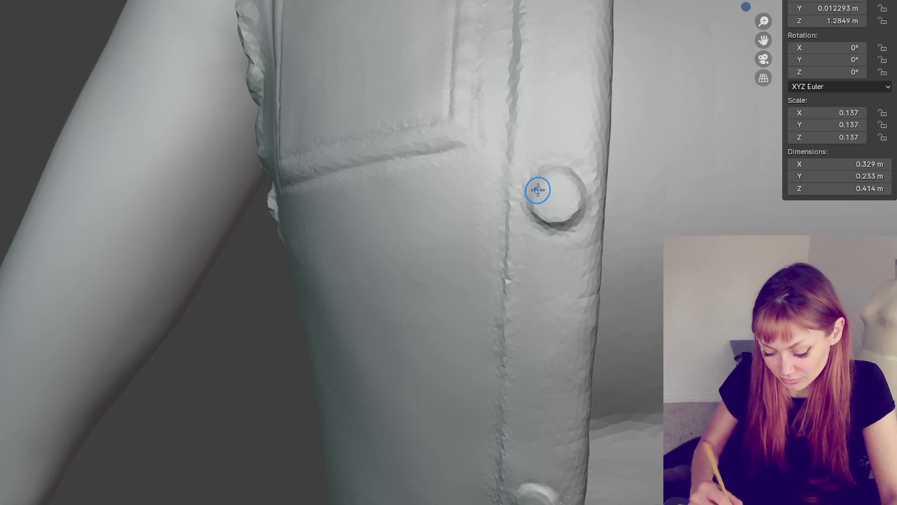
scroll(537, 190, down, 5)
scroll(537, 190, up, 5)
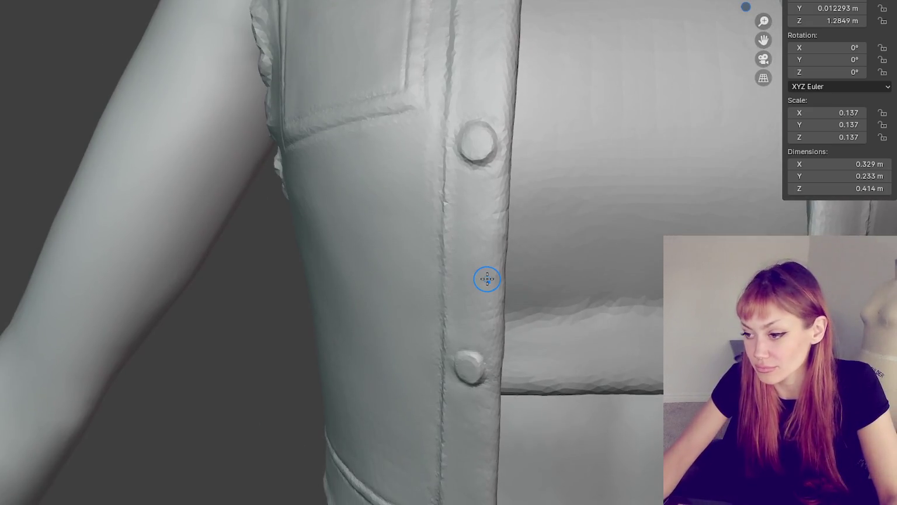
Step: Try flattening the lower placket button, undo it, and zoom out over the hem and buttons
drag(470, 366, 475, 381)
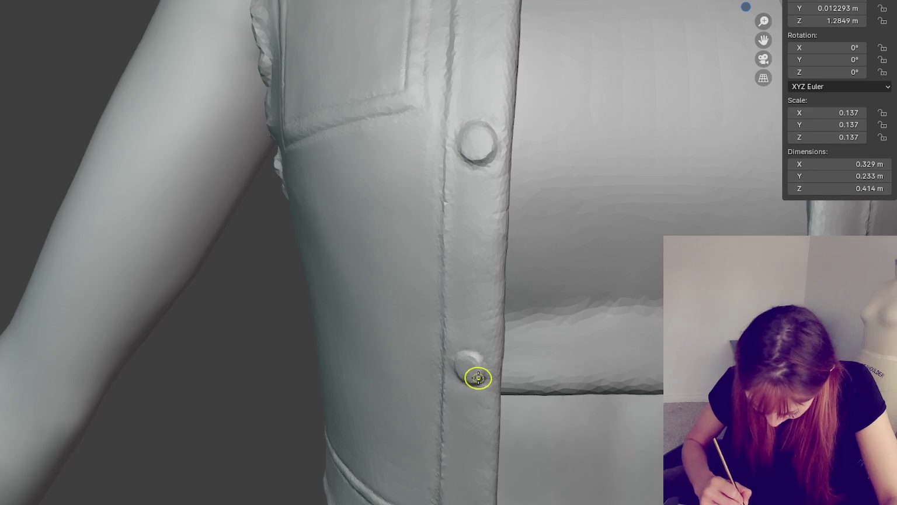
key(ctrl+z)
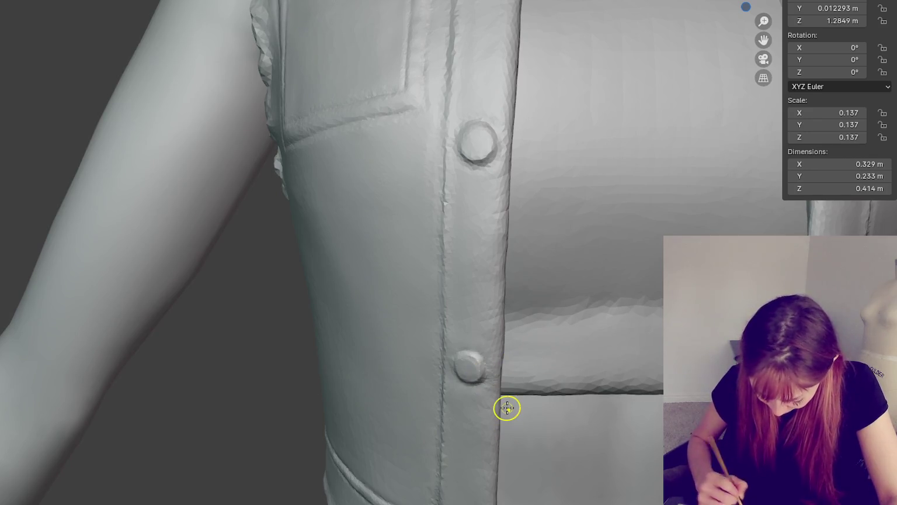
middle_drag(502, 393, 400, 321)
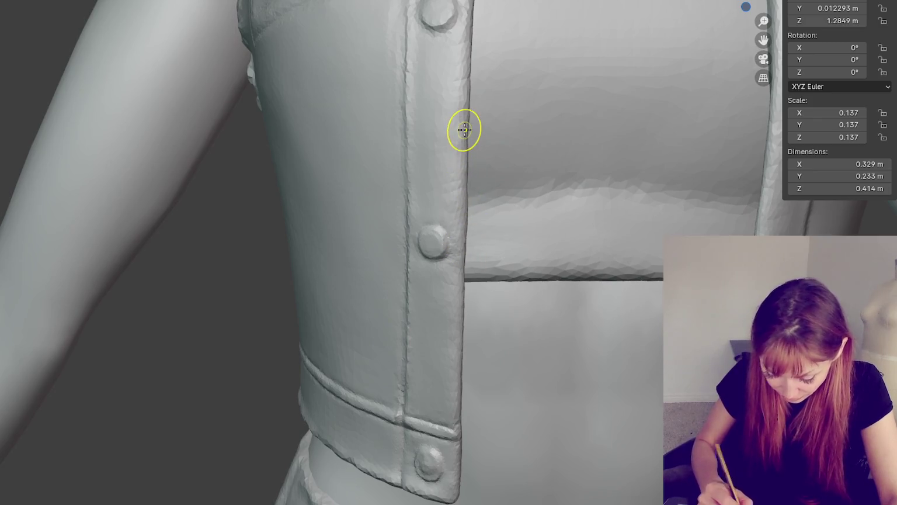
scroll(411, 181, down, 2)
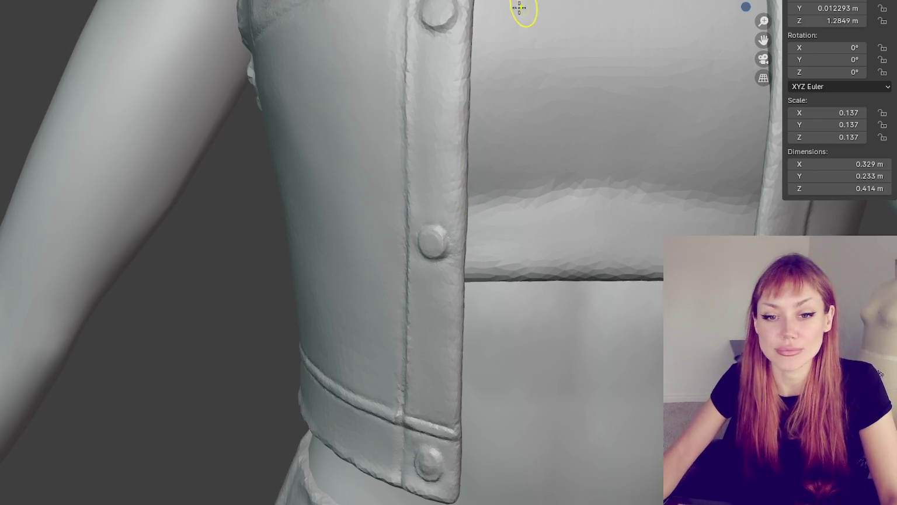
scroll(496, 18, down, 4)
scroll(438, 41, down, 2)
scroll(415, 55, down, 1)
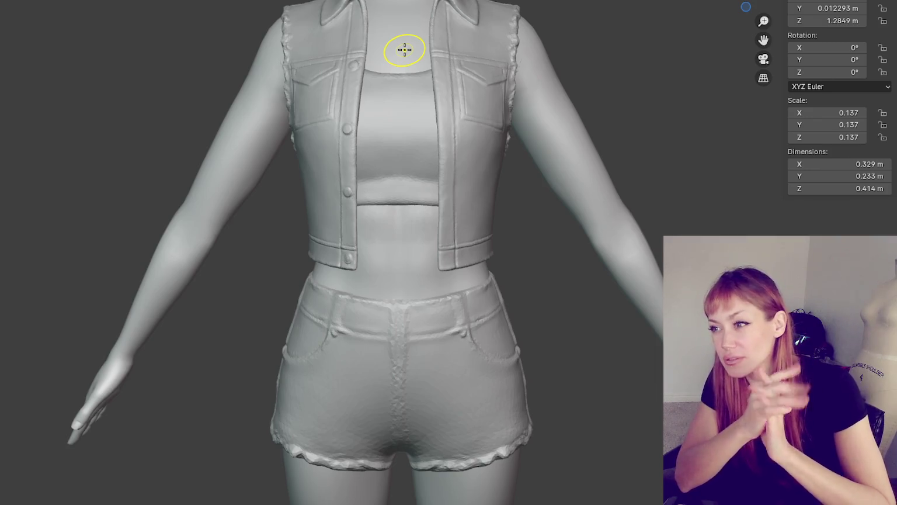
Step: Sculpt a stroke along the vest's front edge beside the buttons
scroll(401, 93, up, 1)
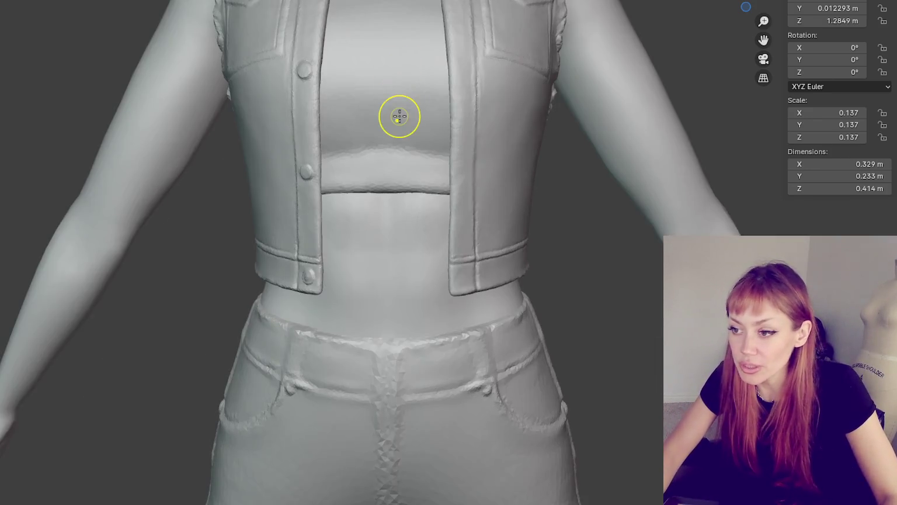
scroll(385, 164, up, 1)
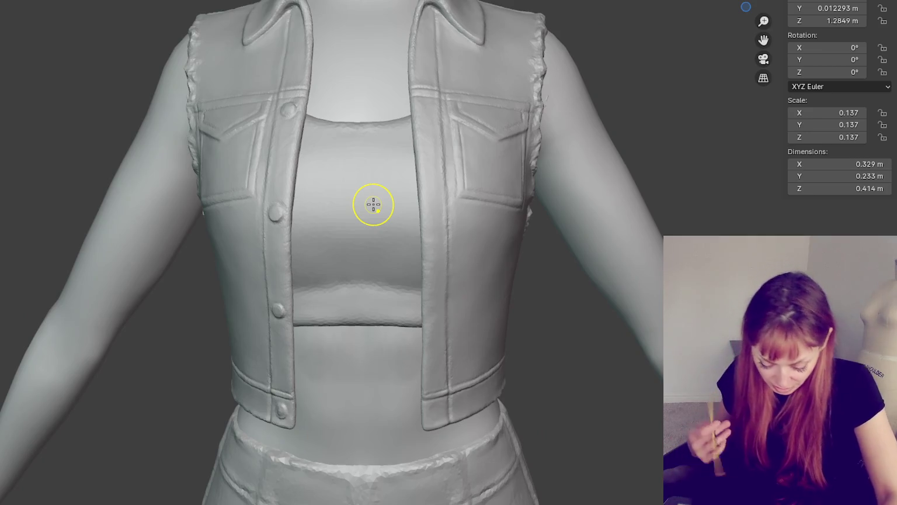
scroll(386, 332, up, 1)
middle_drag(385, 332, 342, 345)
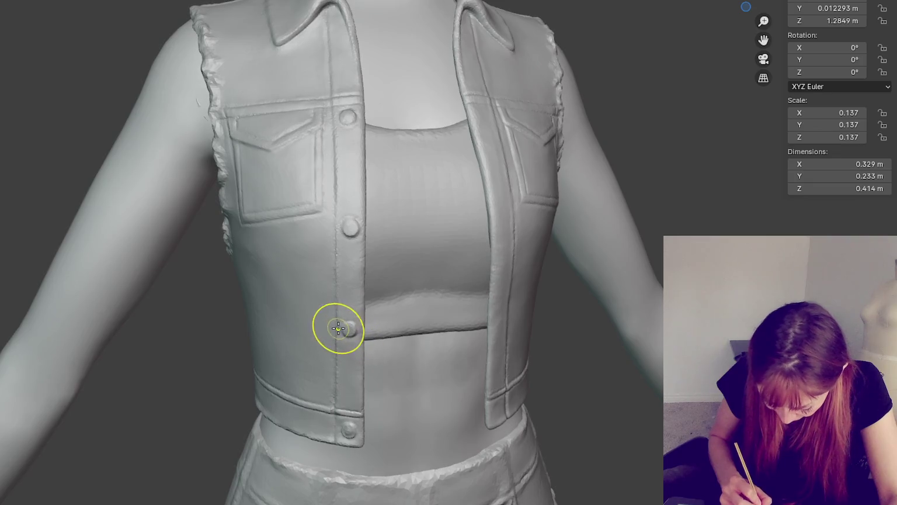
mouse_move(348, 324)
middle_down()
mouse_move(371, 306)
mouse_move(349, 307)
middle_up()
drag(355, 313, 393, 142)
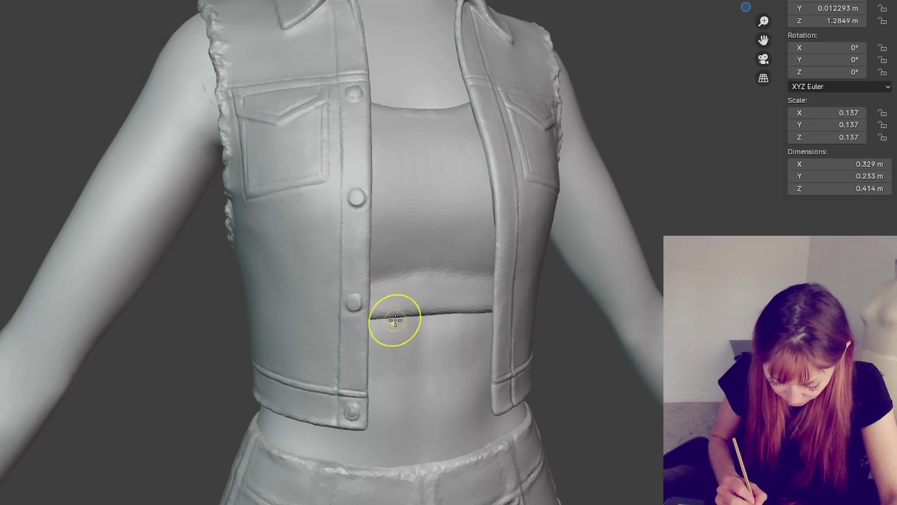
Step: Sculpt over the left chest pocket and top button area up close
scroll(393, 143, up, 5)
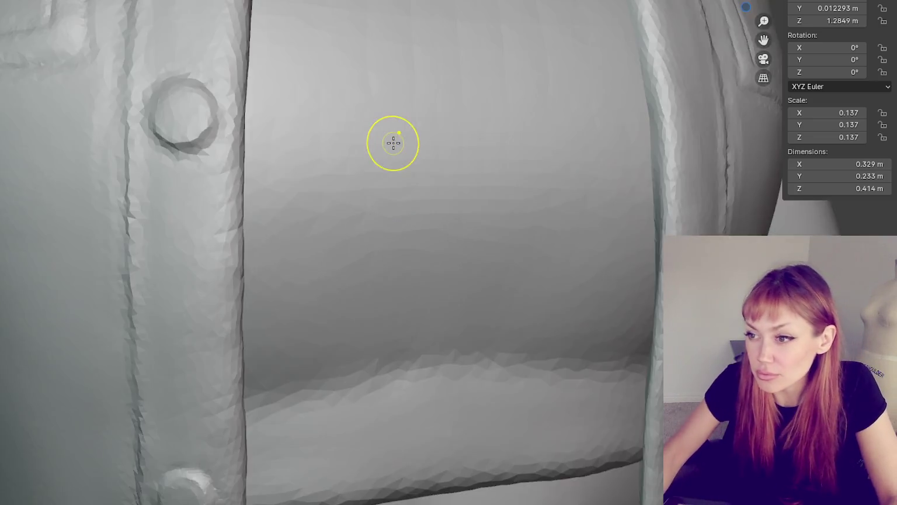
shift+middle_drag(394, 142, 479, 340)
drag(321, 286, 384, 209)
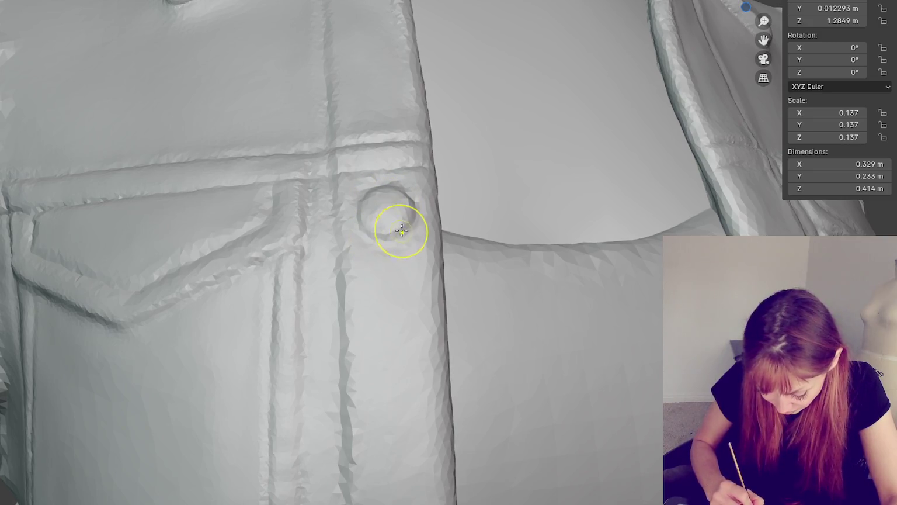
drag(373, 190, 327, 229)
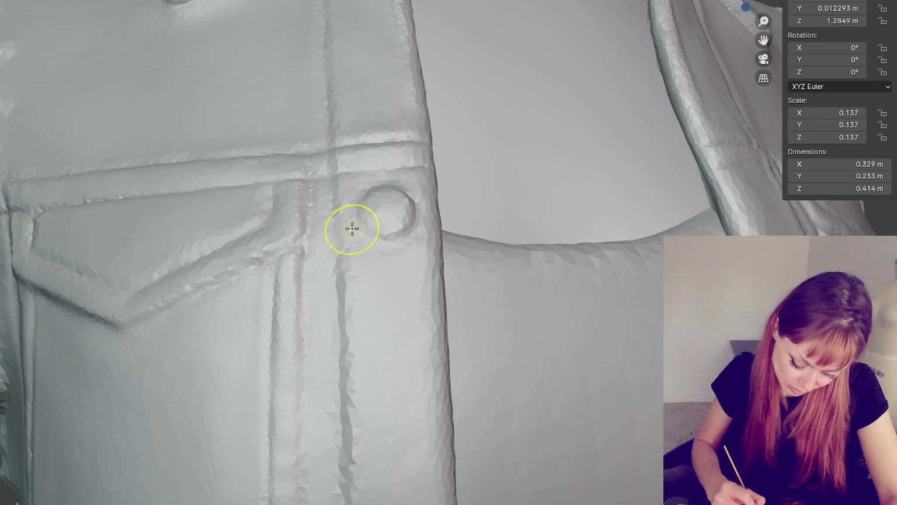
shift+middle_drag(320, 220, 386, 261)
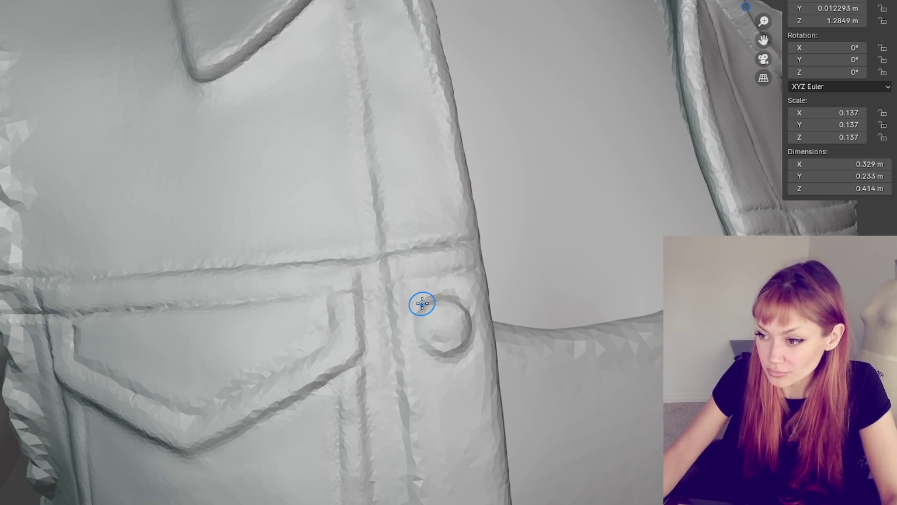
scroll(422, 303, up, 2)
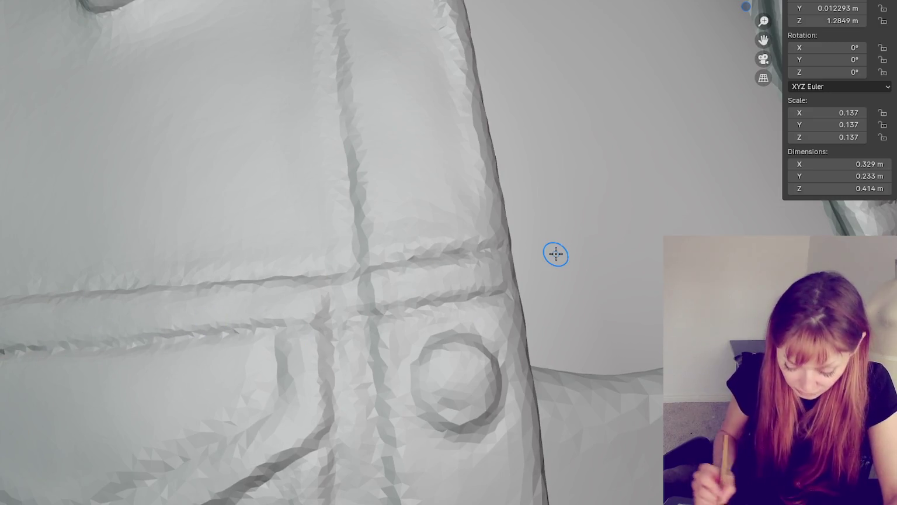
scroll(555, 254, down, 4)
scroll(548, 261, down, 3)
scroll(574, 270, down, 2)
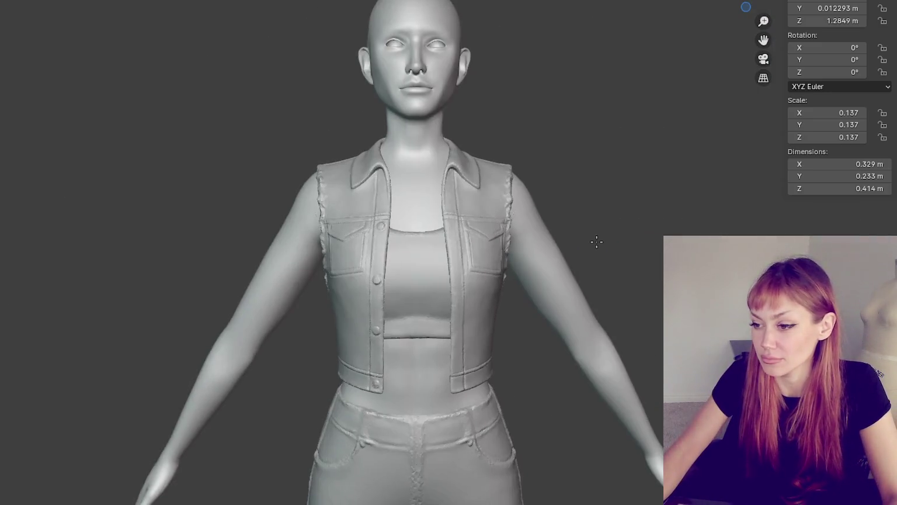
Step: Reshape the vest's open front edge near the shoulder from a three-quarter view
scroll(502, 296, up, 3)
mouse_move(500, 296)
middle_down()
mouse_move(480, 221)
mouse_move(488, 160)
middle_up()
scroll(477, 209, up, 2)
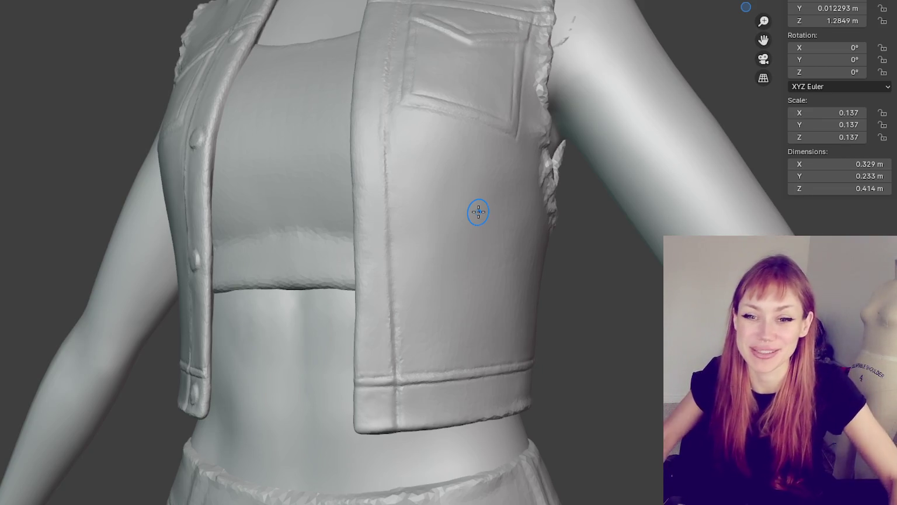
mouse_move(440, 200)
middle_down()
mouse_move(366, 236)
mouse_move(400, 227)
middle_up()
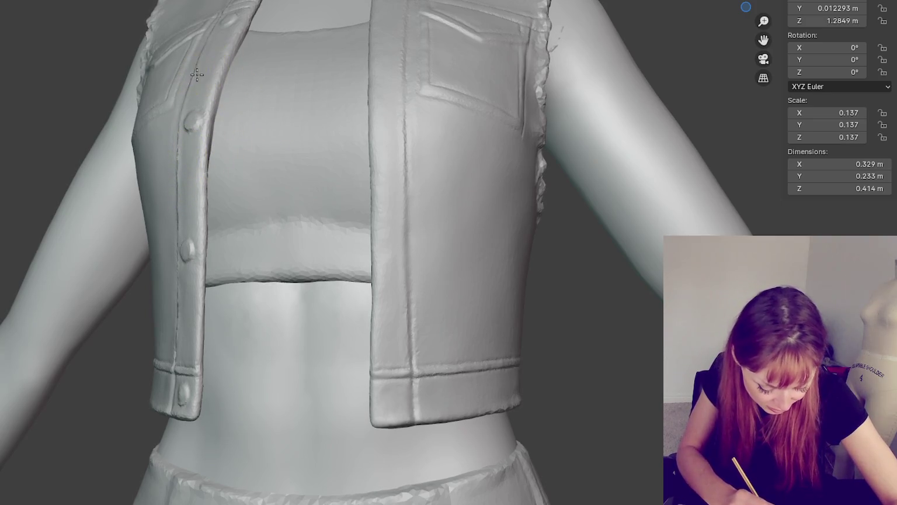
drag(208, 44, 210, 144)
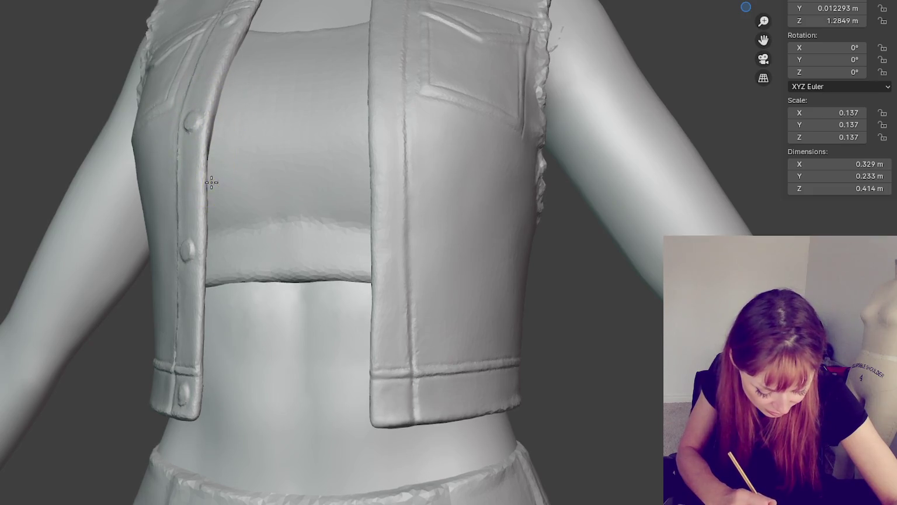
Step: Sculpt down the button placket with the vest facing the camera straight on
middle_drag(214, 222, 206, 214)
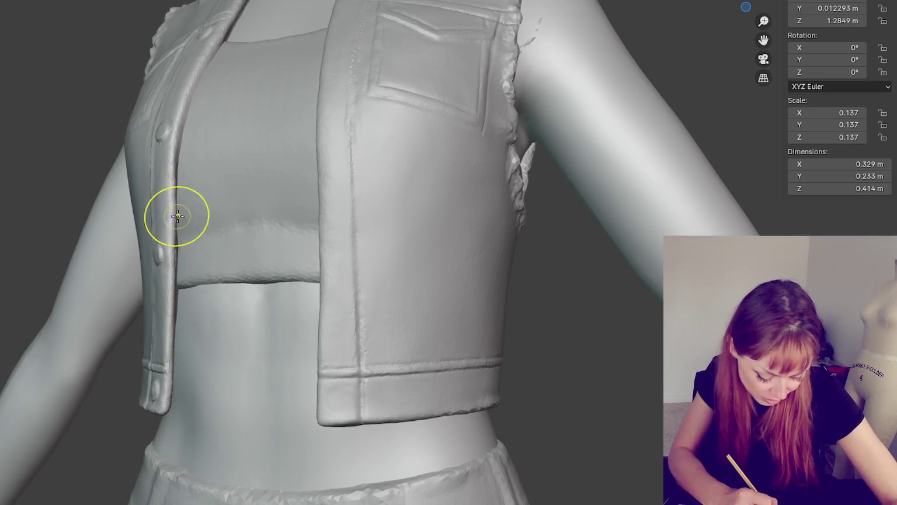
mouse_move(216, 100)
middle_down()
mouse_move(234, 107)
mouse_move(210, 106)
middle_up()
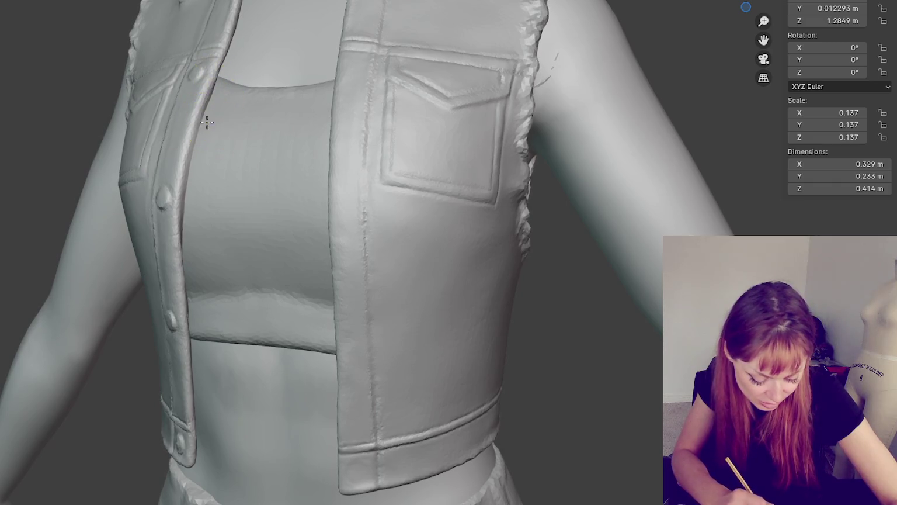
middle_drag(193, 185, 310, 136)
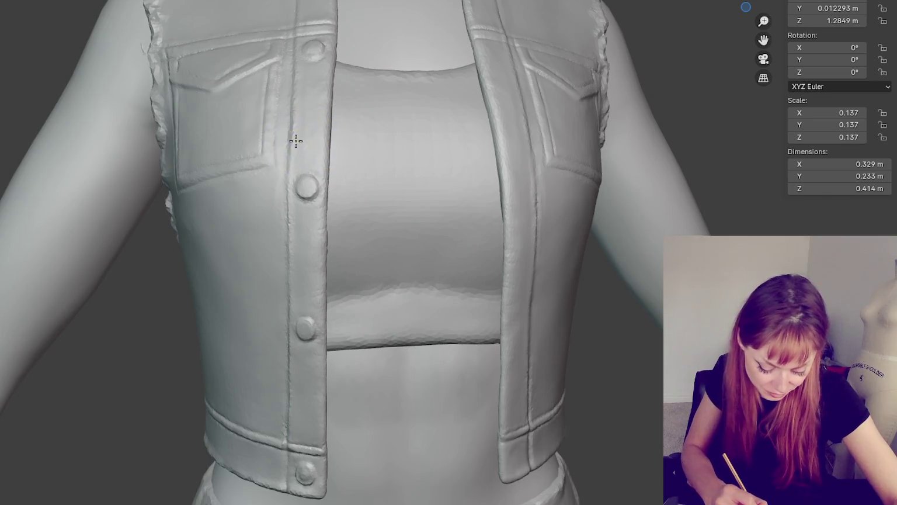
mouse_move(310, 210)
mouse_down()
mouse_move(335, 301)
mouse_move(307, 327)
mouse_up()
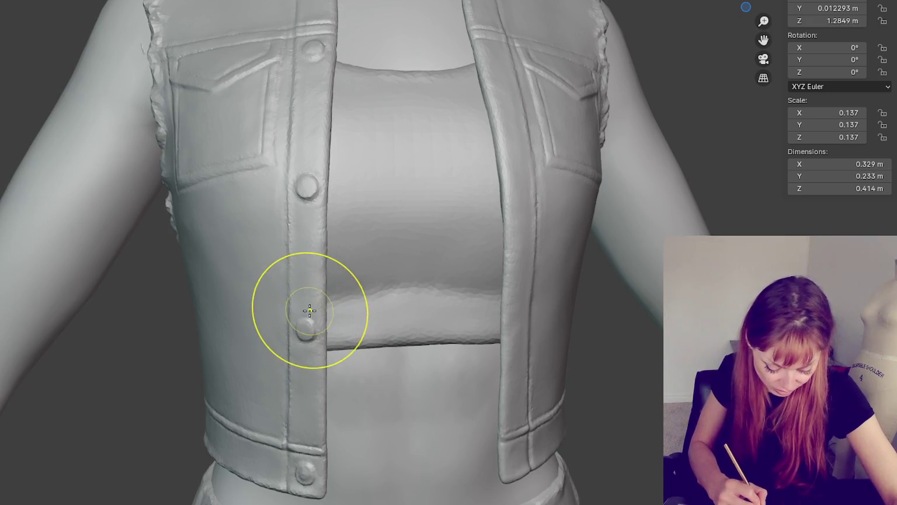
Step: Shrink the sculpt brush to a small radius for detail work
middle_drag(634, 299, 593, 310)
click(373, 195)
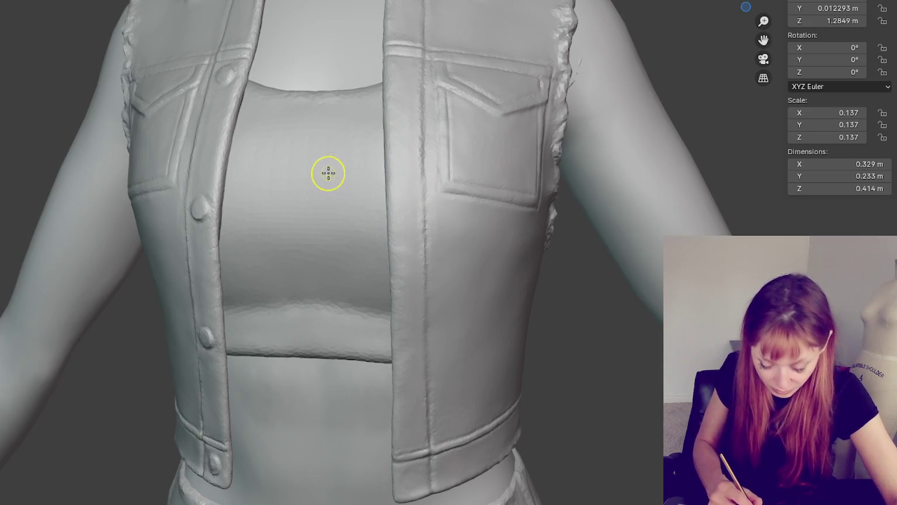
scroll(80, 164, up, 5)
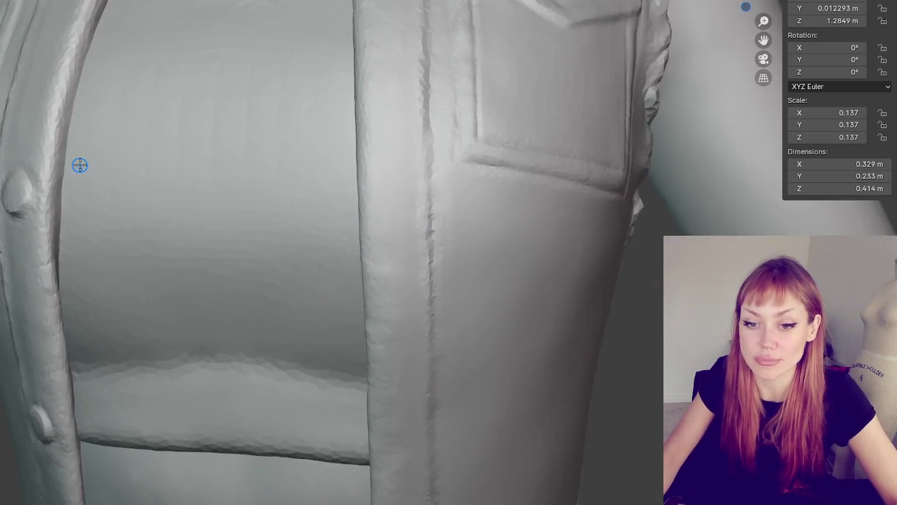
Step: Carve a small horizontal crease into the vest panel beside the chest pocket
scroll(132, 164, up, 3)
scroll(400, 238, up, 2)
middle_drag(400, 238, 404, 200)
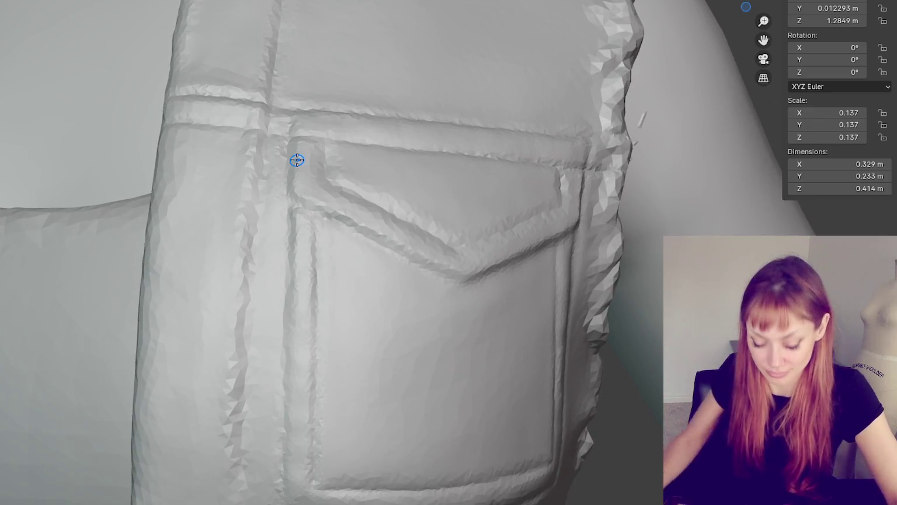
middle_drag(286, 166, 322, 200)
mouse_move(281, 233)
mouse_down()
mouse_move(331, 234)
mouse_move(317, 233)
mouse_up()
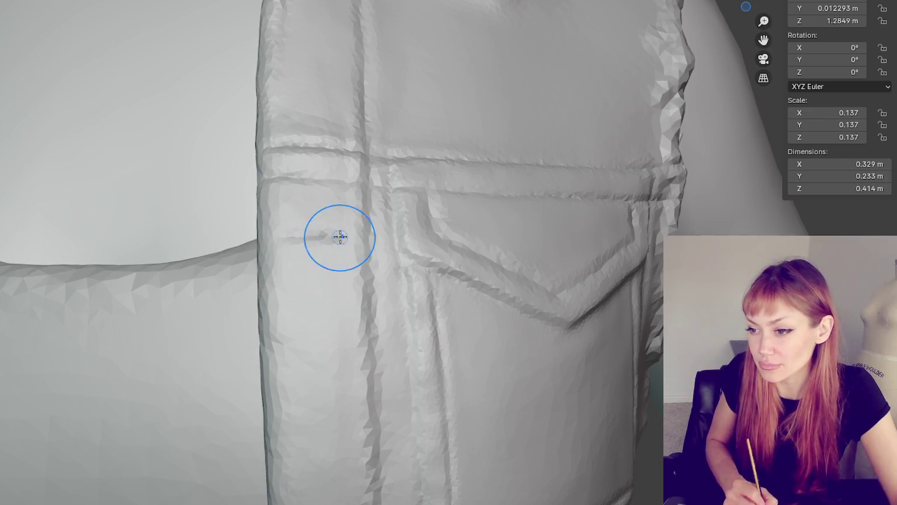
mouse_move(343, 237)
mouse_down()
mouse_move(370, 218)
mouse_move(349, 228)
mouse_up()
Step: Refine the seam down from the pocket and smooth away the stray dent
mouse_move(375, 190)
mouse_down()
mouse_move(359, 212)
mouse_move(380, 184)
mouse_up()
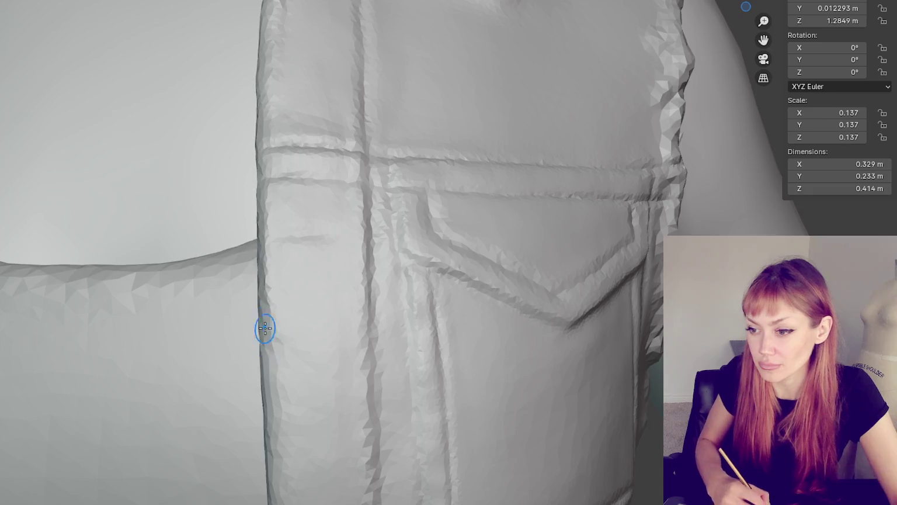
drag(380, 300, 370, 411)
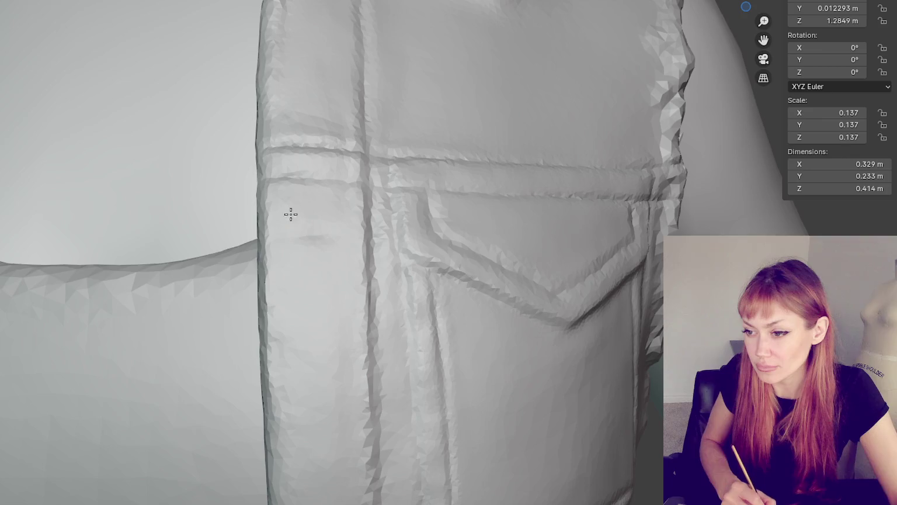
drag(336, 235, 306, 235)
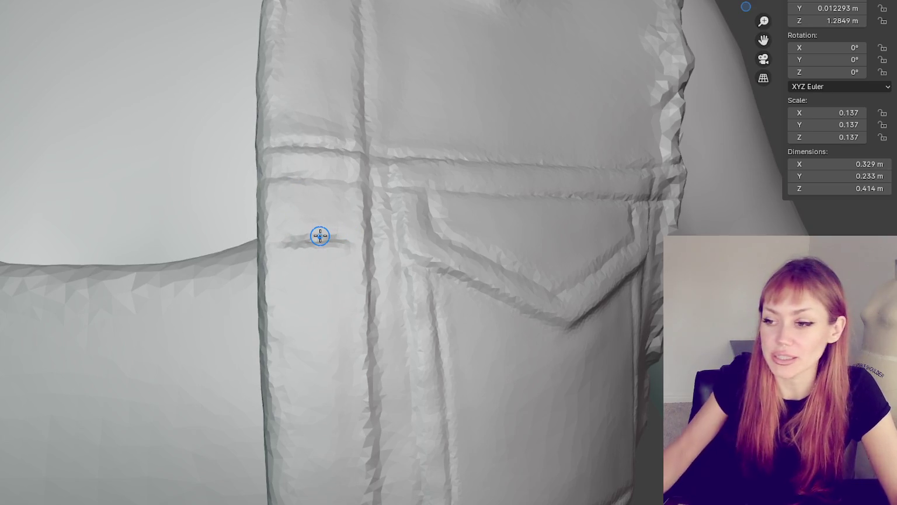
scroll(320, 235, down, 5)
scroll(465, 421, up, 2)
scroll(476, 292, up, 2)
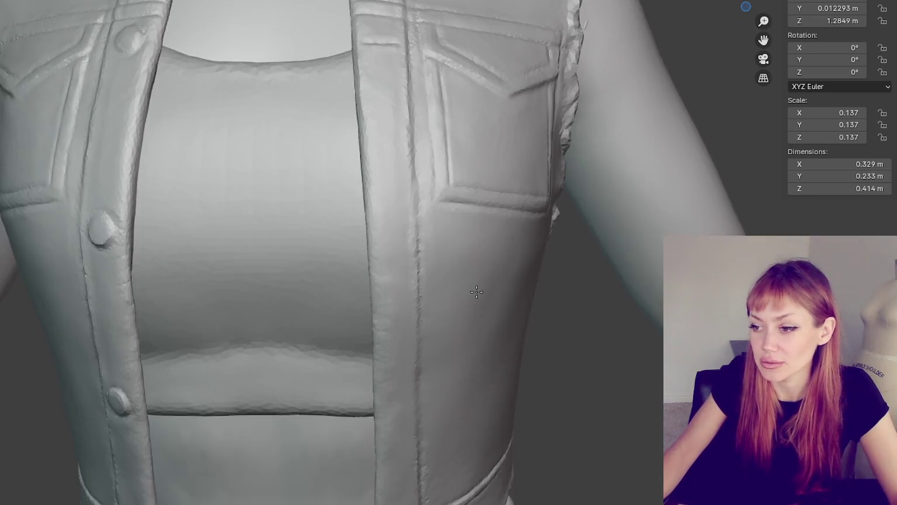
scroll(476, 292, up, 2)
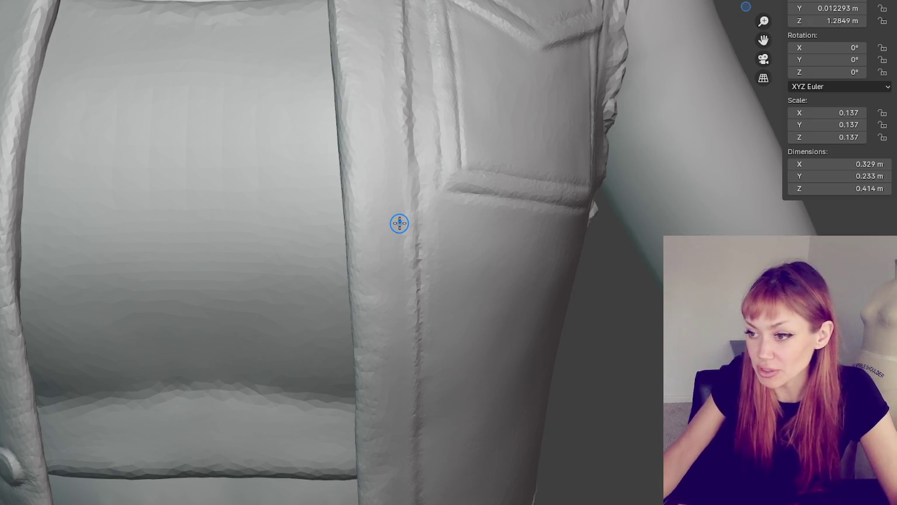
scroll(400, 223, up, 2)
shift+drag(375, 251, 364, 250)
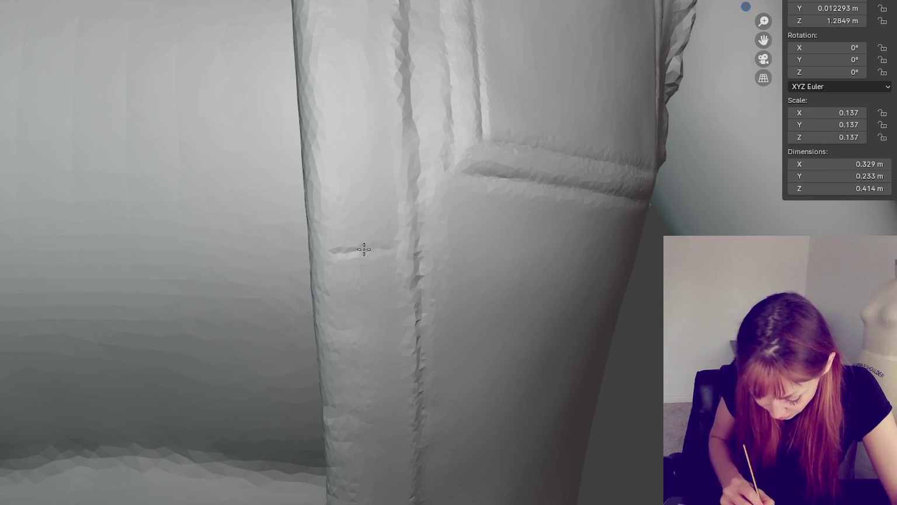
scroll(578, 183, down, 5)
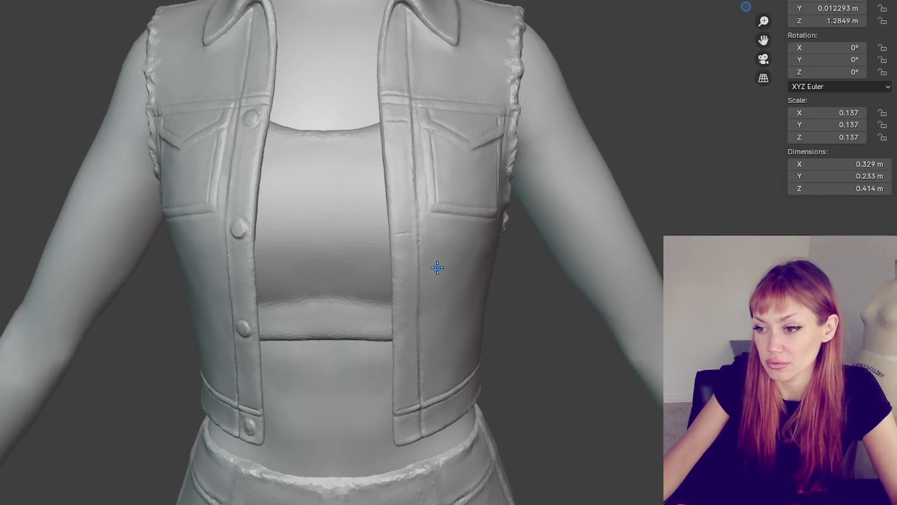
scroll(358, 241, up, 2)
scroll(362, 220, up, 4)
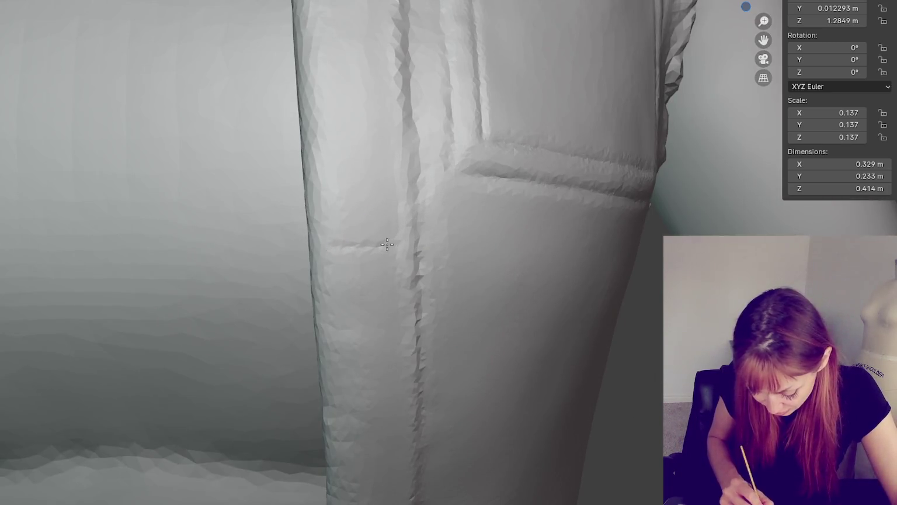
scroll(383, 245, down, 2)
scroll(499, 215, down, 4)
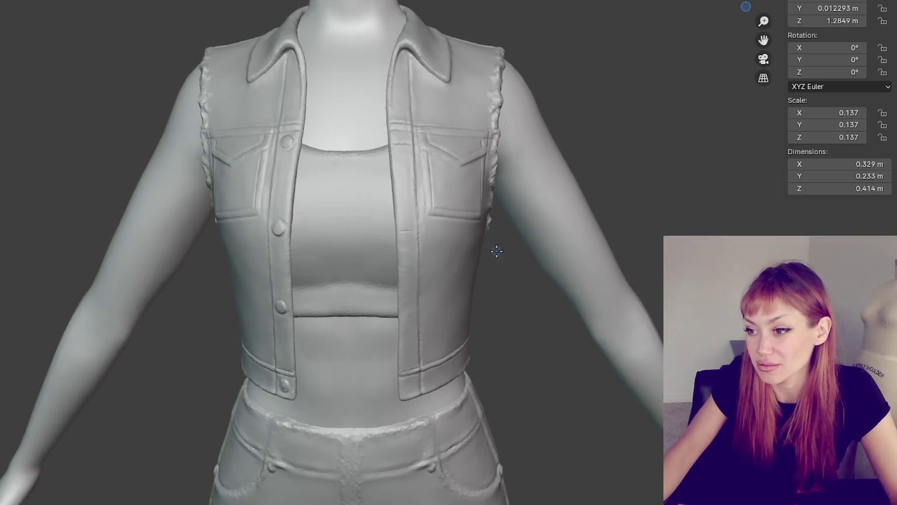
scroll(446, 227, up, 1)
scroll(445, 224, up, 2)
scroll(445, 224, up, 2)
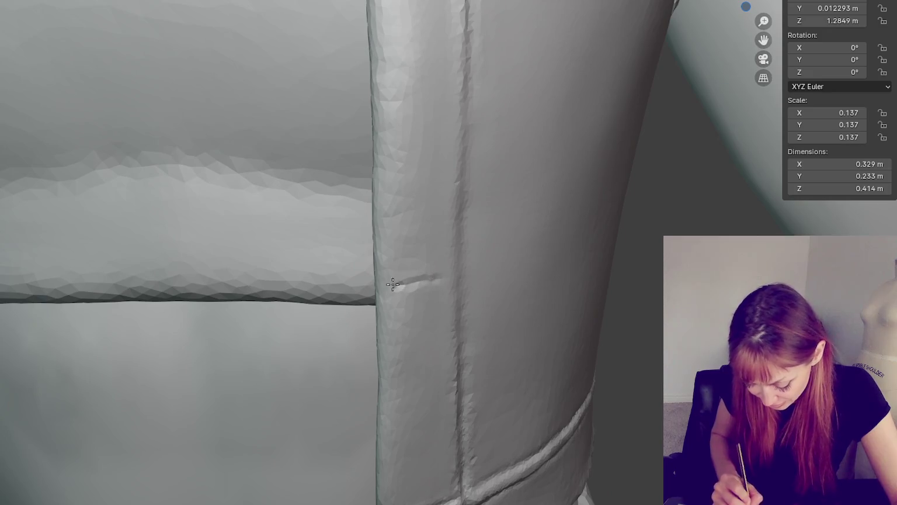
Step: Frame the vest's bottom hem and zoom in close on the waistband slit marks
shift+middle_drag(392, 284, 240, 213)
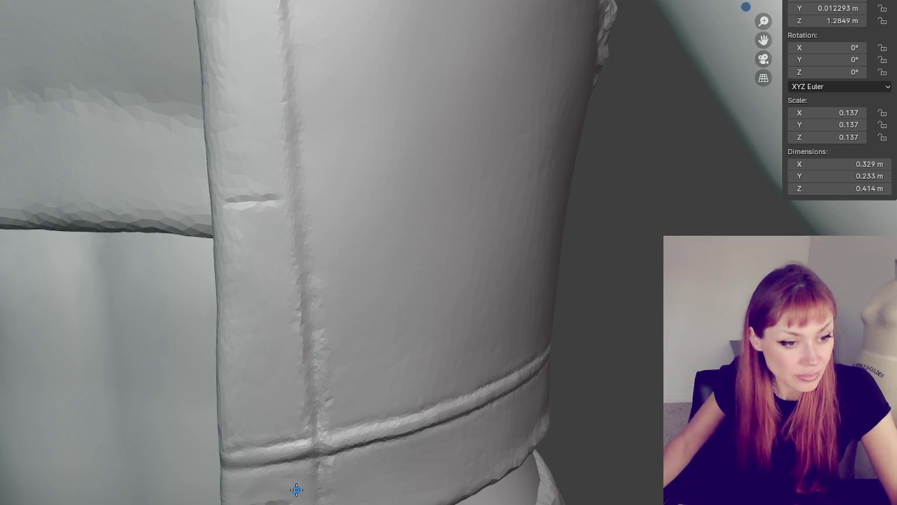
mouse_move(385, 226)
shift+middle_down()
mouse_move(297, 40)
mouse_move(273, 117)
shift+middle_up()
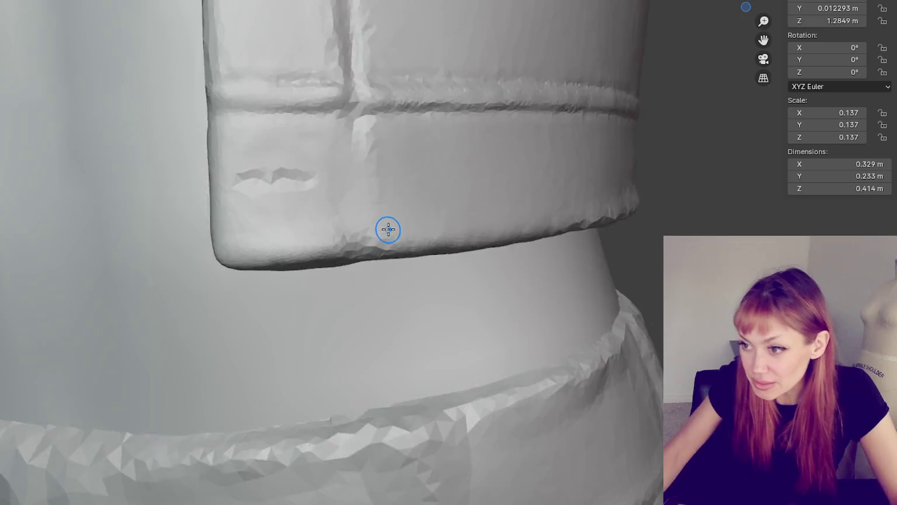
mouse_move(386, 230)
ctrl+middle_down()
mouse_move(478, 266)
mouse_move(447, 268)
ctrl+middle_up()
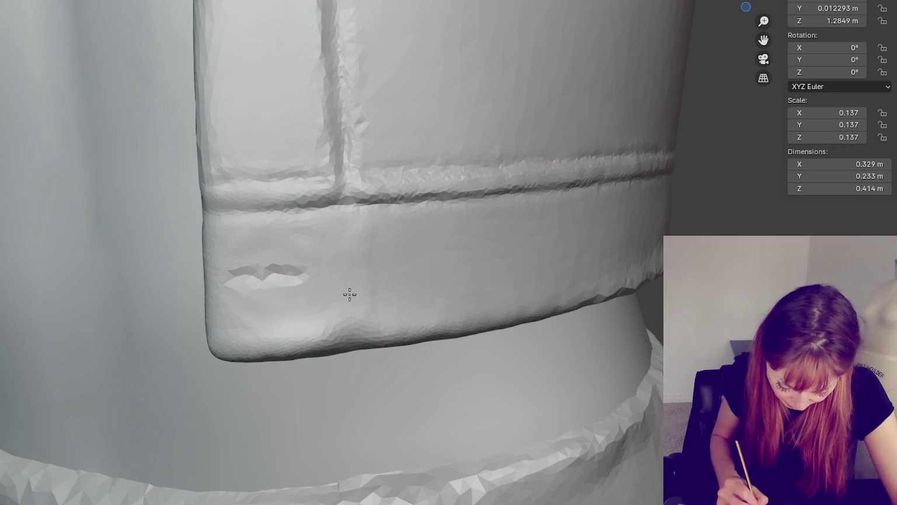
scroll(353, 247, up, 2)
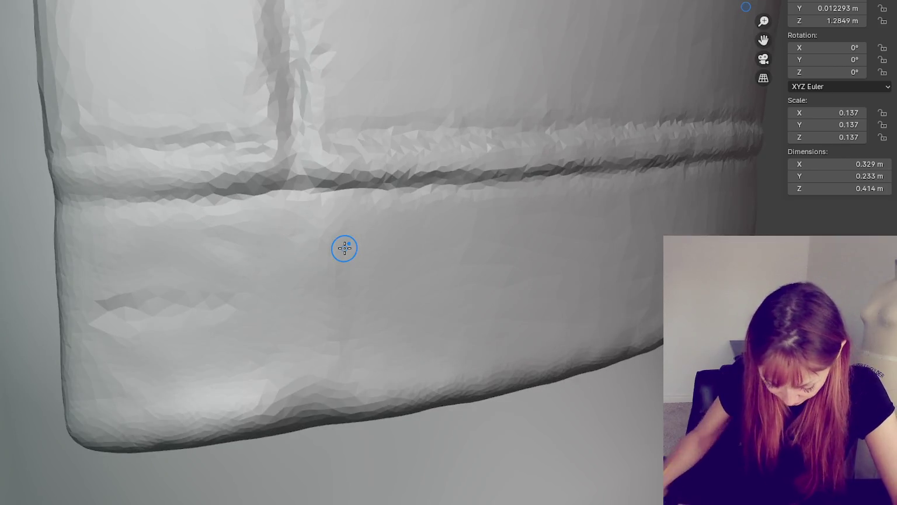
Step: Smooth the slit marks and rough surface along the lower hem and its left corner
drag(341, 394, 307, 401)
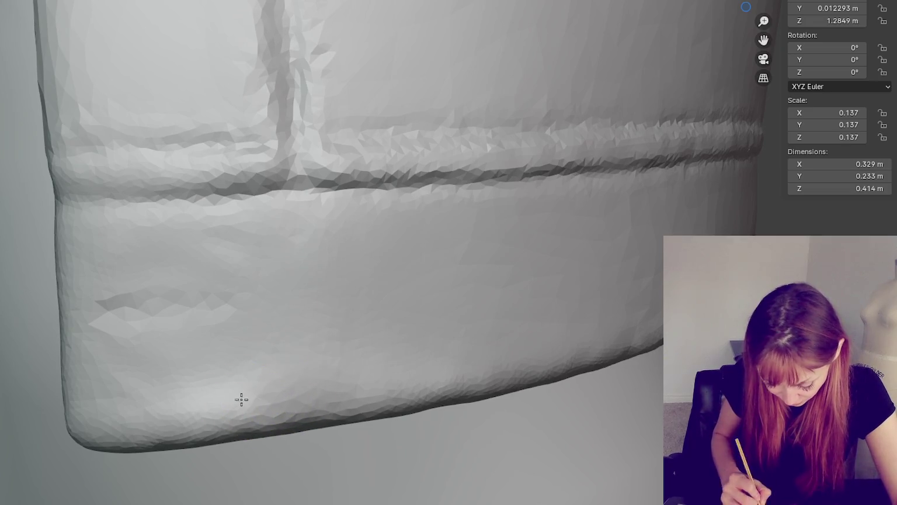
drag(250, 304, 267, 275)
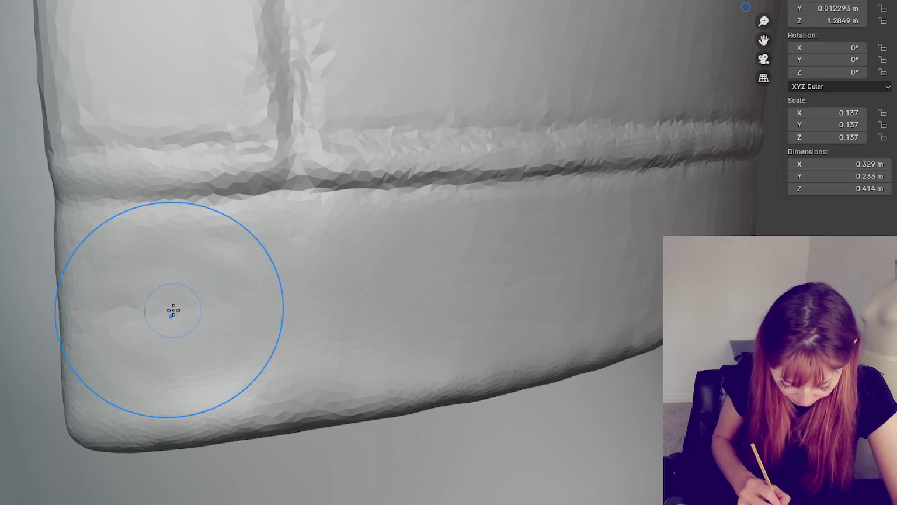
shift+drag(120, 345, 20, 341)
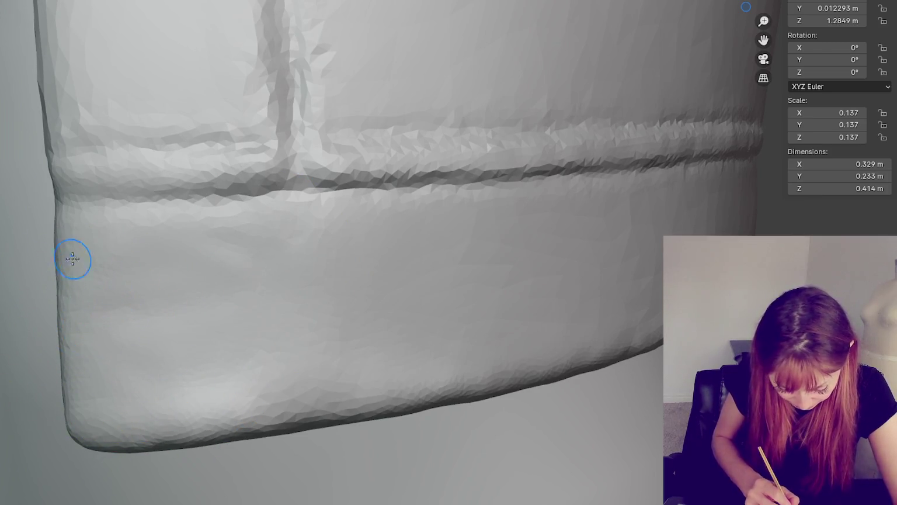
Step: Carve two parallel horizontal creases in the waistband and refine them into one slot groove
drag(112, 300, 237, 286)
mouse_move(113, 324)
mouse_down()
mouse_move(240, 318)
mouse_move(227, 320)
mouse_up()
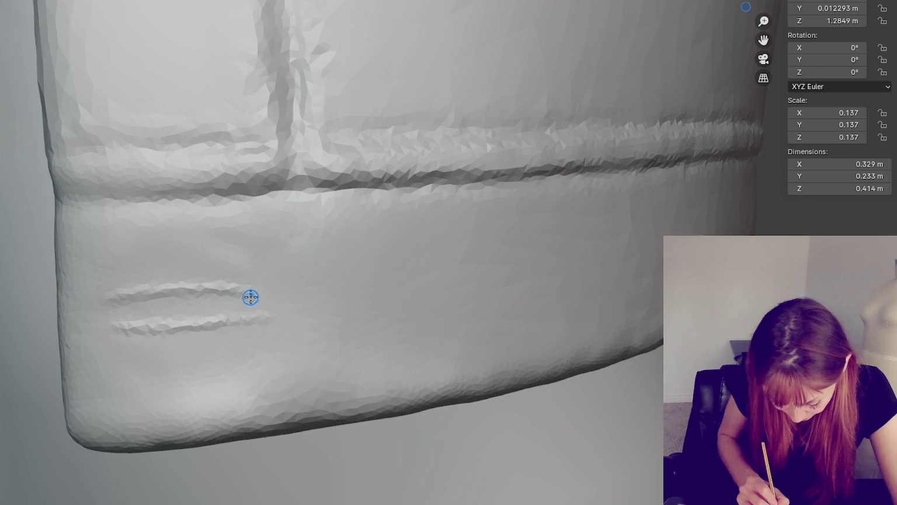
mouse_move(108, 296)
mouse_down()
mouse_move(263, 289)
mouse_move(240, 315)
mouse_move(119, 315)
mouse_move(257, 298)
mouse_move(146, 326)
mouse_up()
mouse_move(206, 328)
mouse_down()
mouse_move(76, 327)
mouse_move(258, 302)
mouse_up()
mouse_move(139, 314)
mouse_down()
mouse_move(120, 323)
mouse_move(247, 298)
mouse_up()
scroll(257, 296, down, 2)
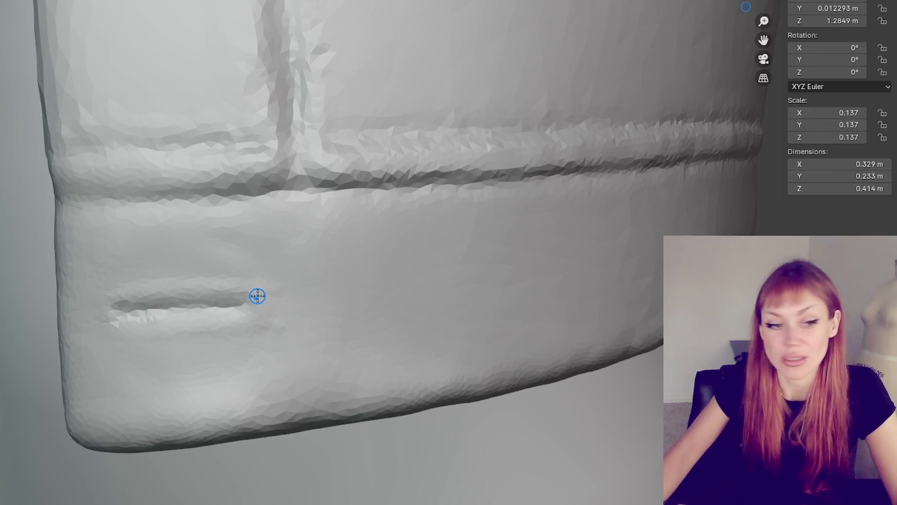
scroll(579, 283, down, 3)
scroll(491, 193, down, 2)
middle_drag(491, 194, 504, 250)
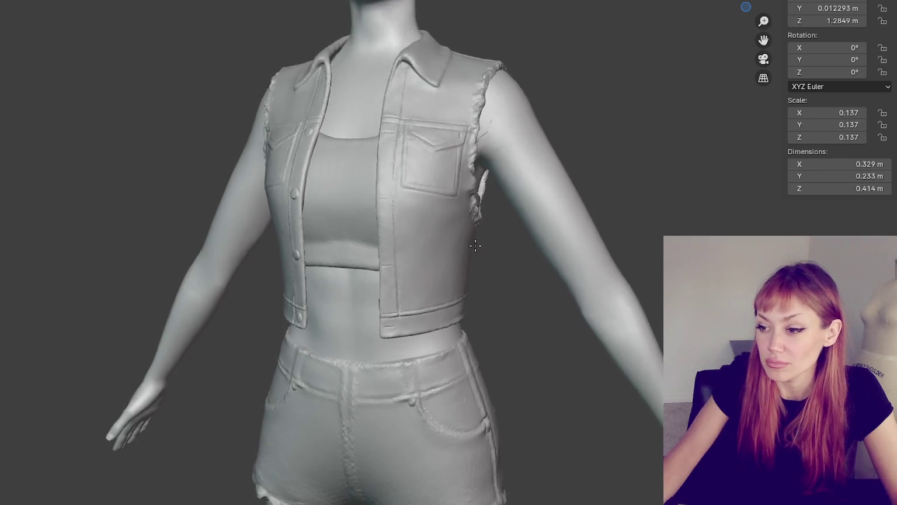
Step: Draw a vertical seam groove down the right front panel from chest pocket toward waistband
scroll(505, 250, up, 2)
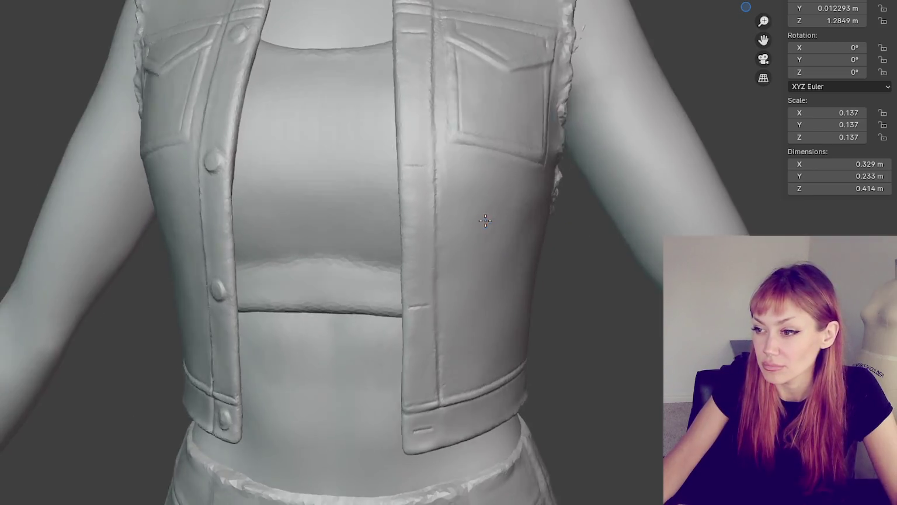
scroll(481, 216, up, 2)
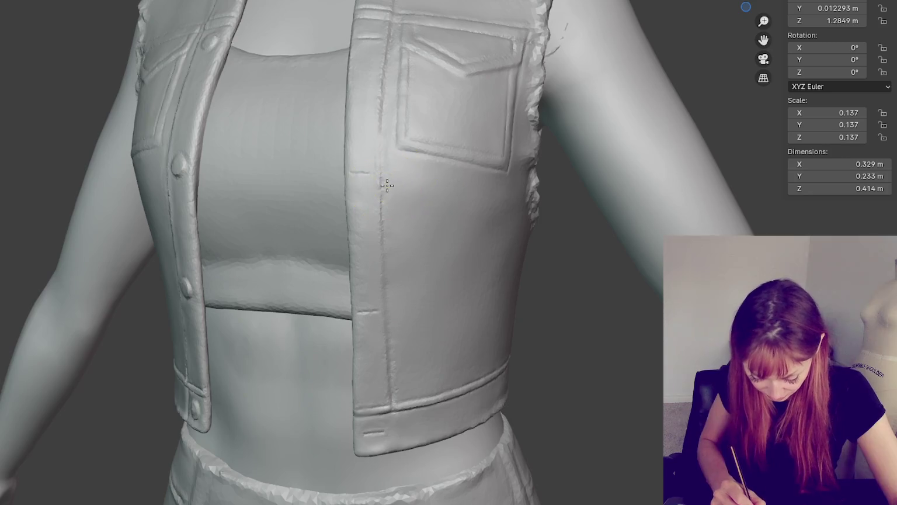
drag(381, 161, 392, 378)
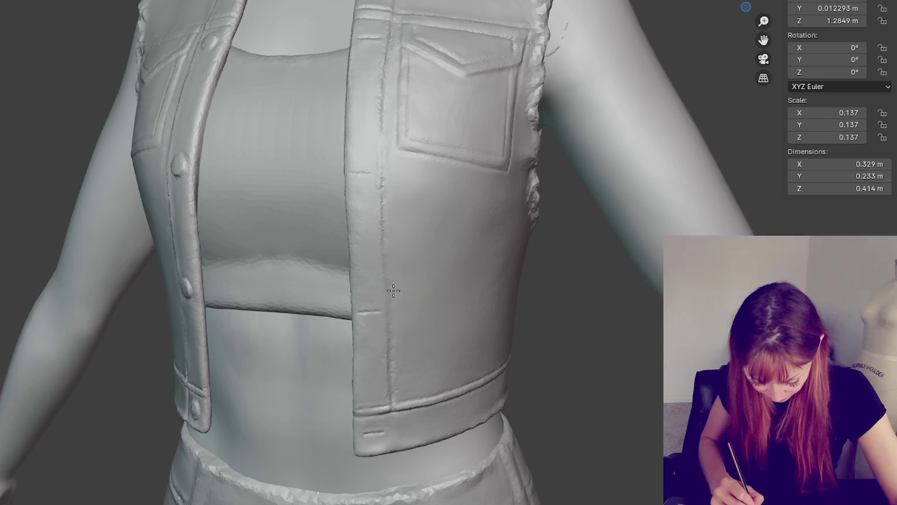
mouse_move(389, 264)
mouse_down()
mouse_move(390, 159)
mouse_move(376, 94)
mouse_move(387, 100)
mouse_move(401, 84)
mouse_move(421, 140)
mouse_move(405, 146)
mouse_up()
click(487, 254)
middle_drag(399, 139, 452, 160)
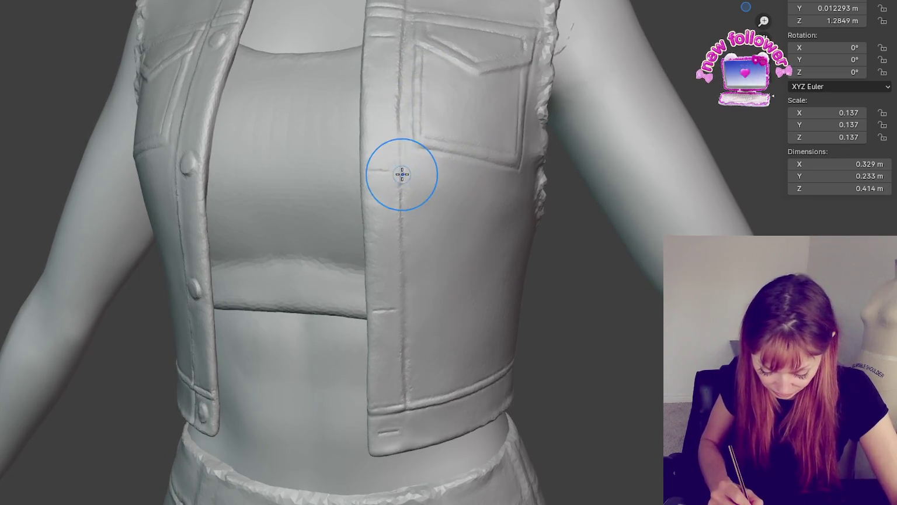
scroll(308, 136, up, 5)
scroll(322, 134, down, 2)
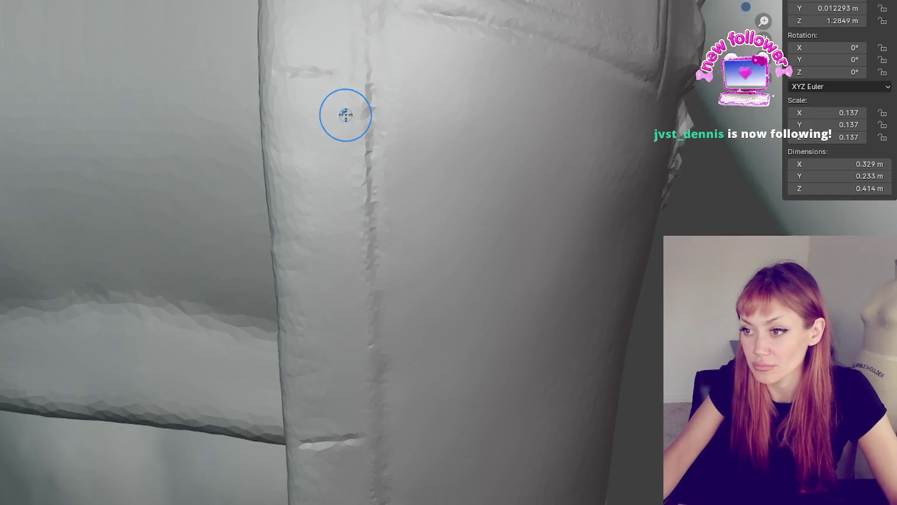
Step: Carve and reshape a double groove across the placket below the pocket flap to mark the buttonhole
middle_drag(345, 114, 369, 192)
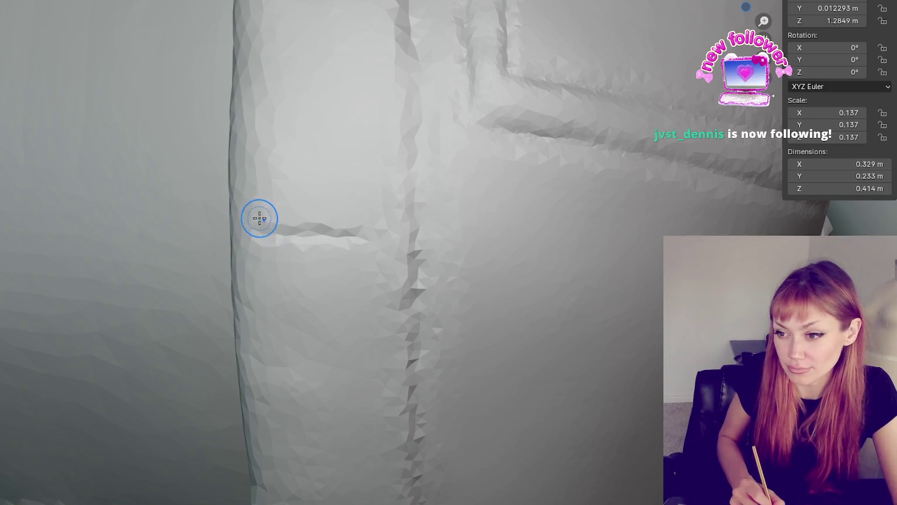
drag(271, 220, 364, 222)
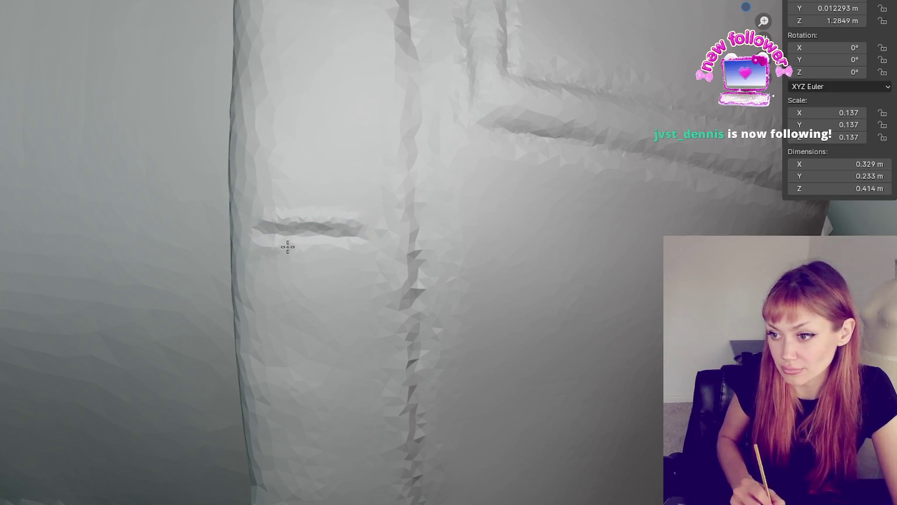
drag(289, 246, 365, 236)
drag(255, 232, 379, 250)
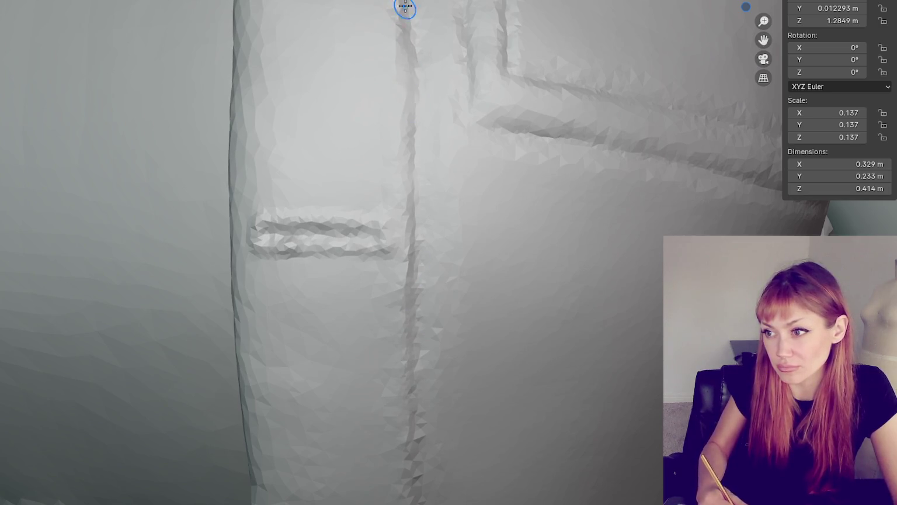
shift+middle_drag(210, 187, 266, 166)
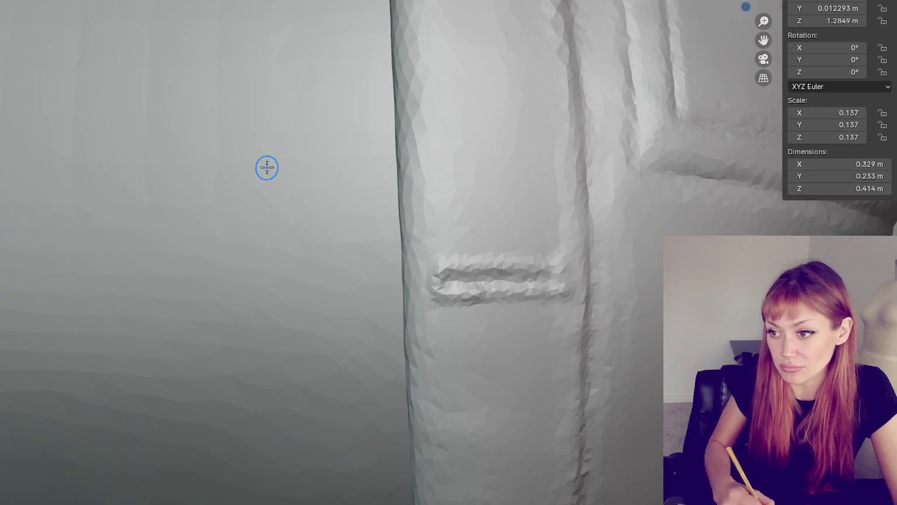
drag(458, 285, 540, 281)
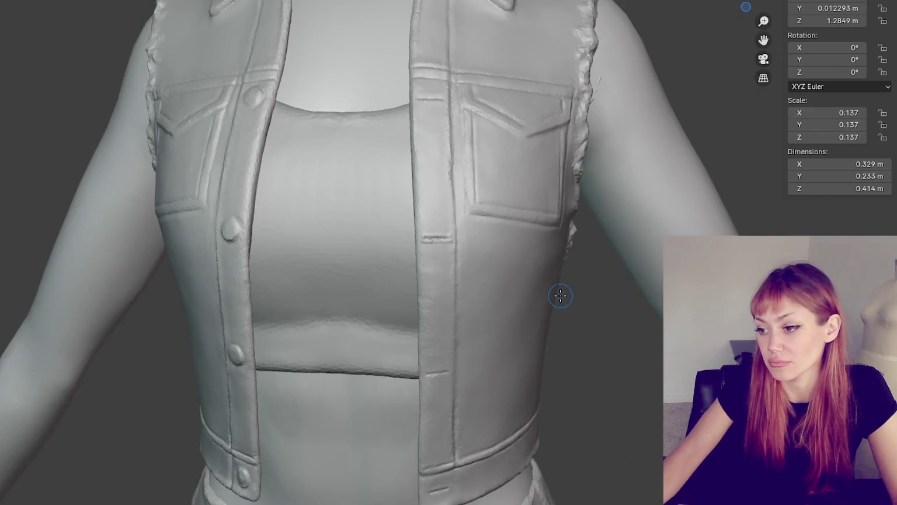
scroll(560, 295, up, 4)
scroll(520, 234, up, 2)
scroll(497, 253, up, 1)
scroll(465, 203, up, 2)
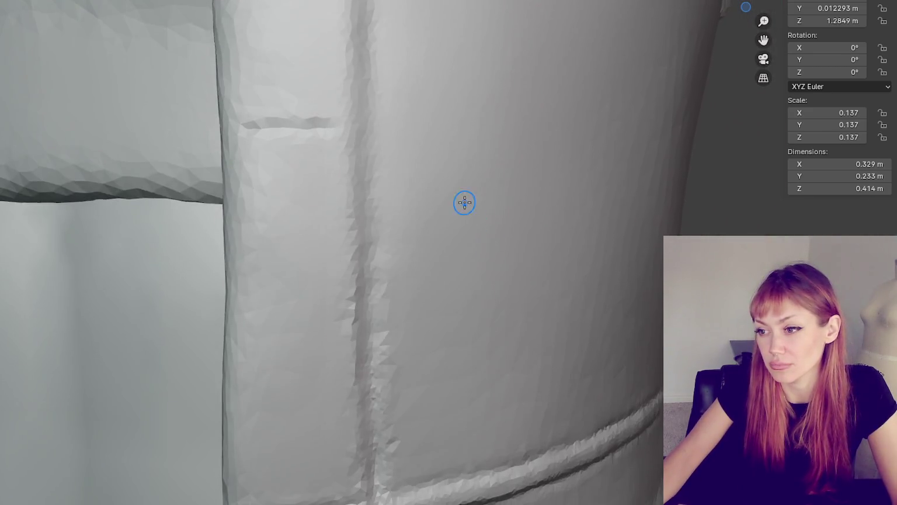
scroll(502, 286, down, 1)
scroll(503, 286, down, 2)
scroll(510, 287, up, 3)
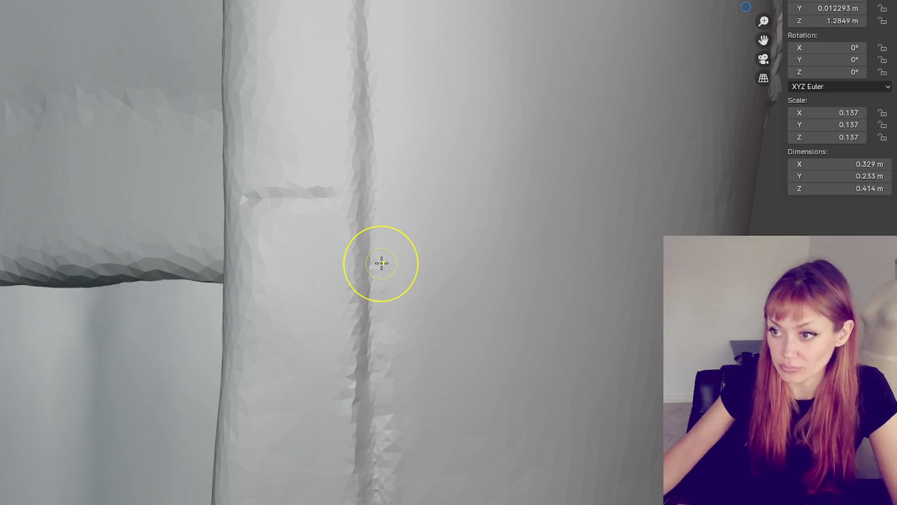
scroll(381, 262, down, 2)
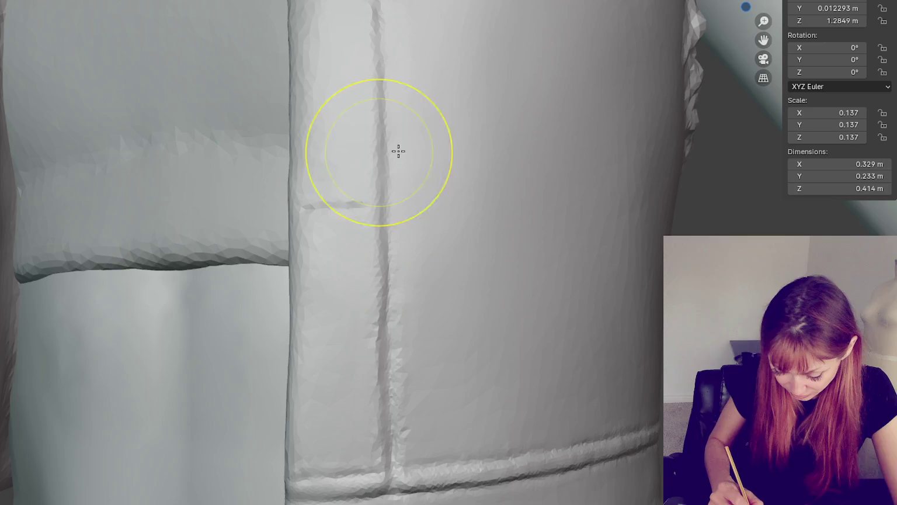
Step: Switch to a smaller sculpt brush and refine the placket edge beside the pocket flap
key(shift+s)
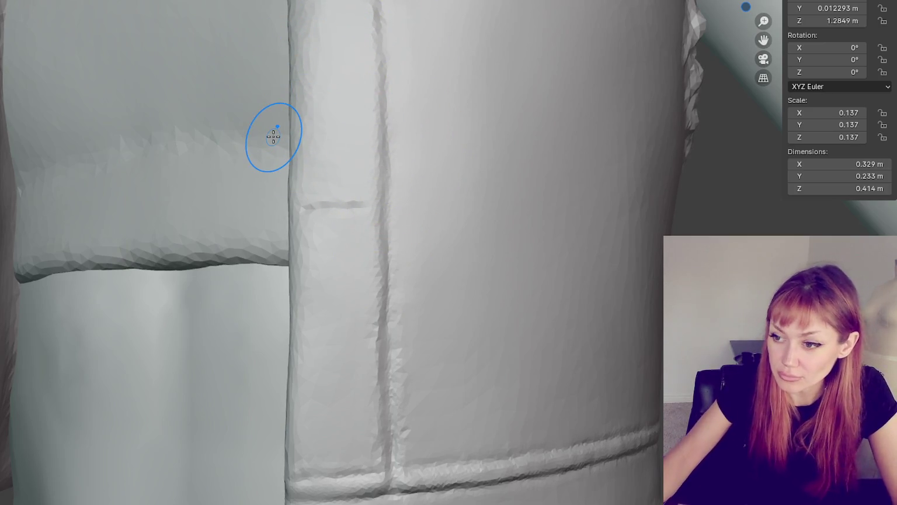
scroll(366, 184, up, 1)
scroll(347, 184, up, 2)
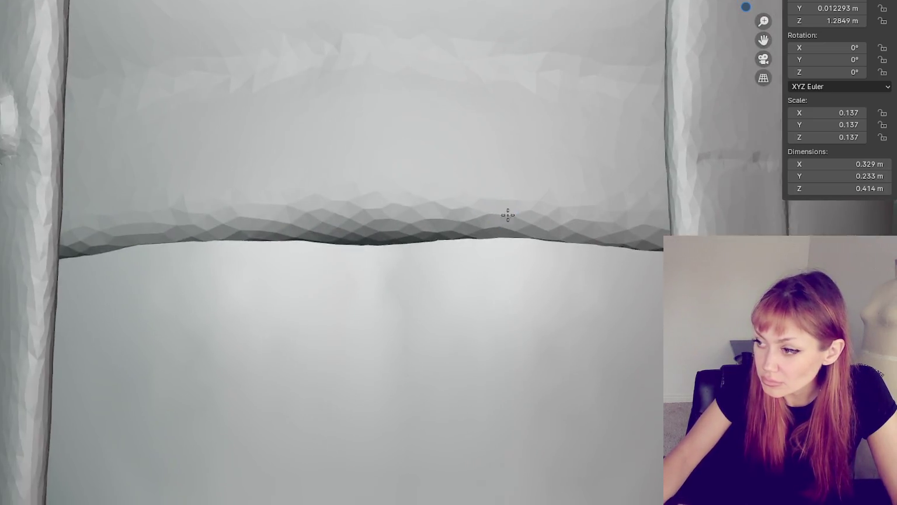
middle_drag(446, 198, 366, 149)
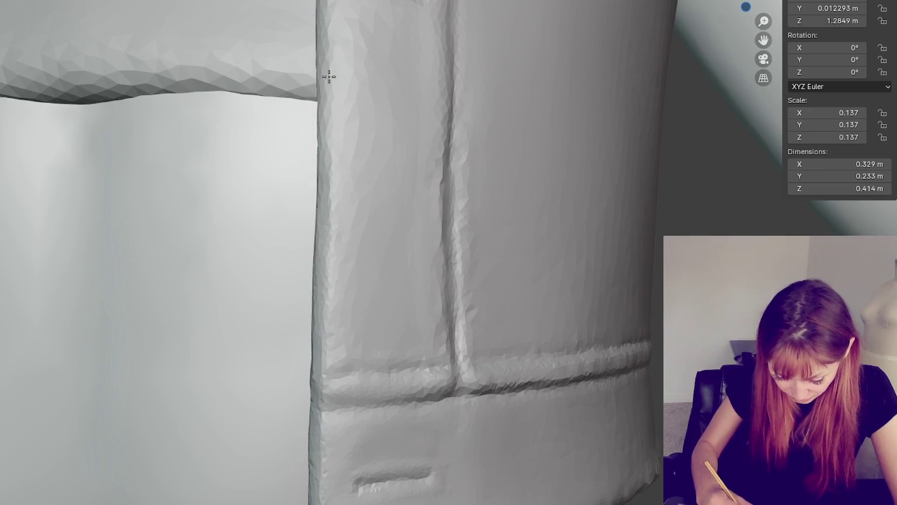
scroll(330, 290, down, 4)
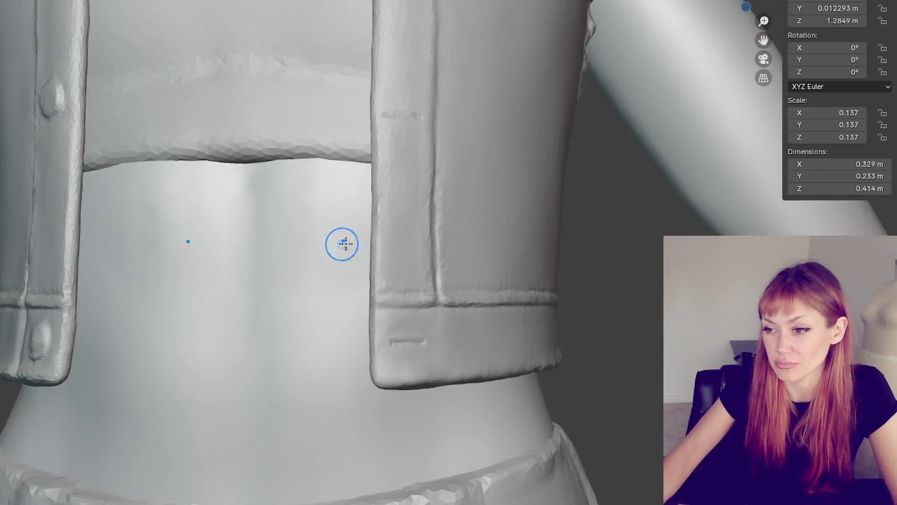
shift+middle_drag(357, 138, 316, 282)
scroll(397, 234, up, 2)
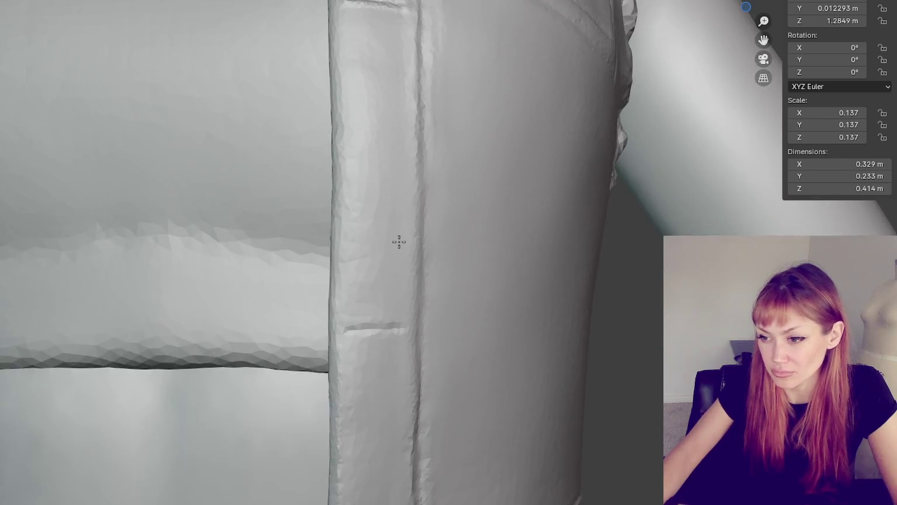
scroll(397, 240, up, 2)
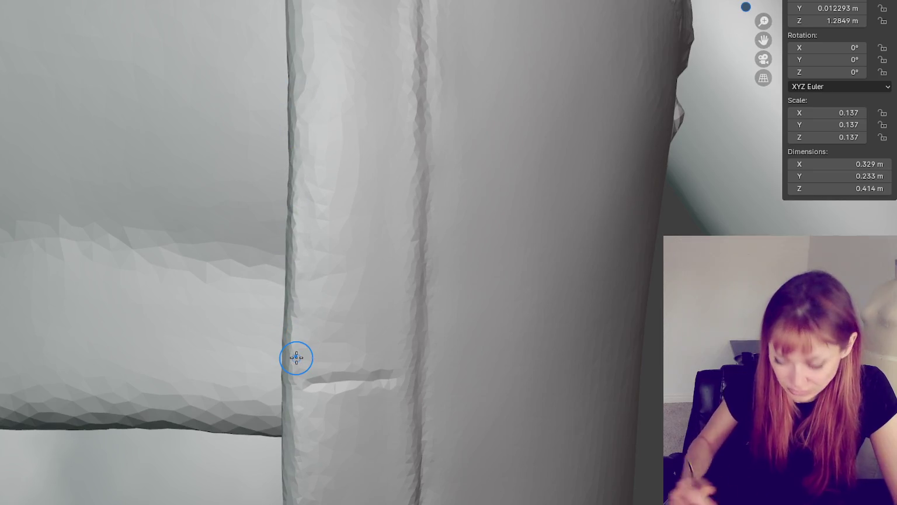
shift+middle_drag(479, 502, 483, 221)
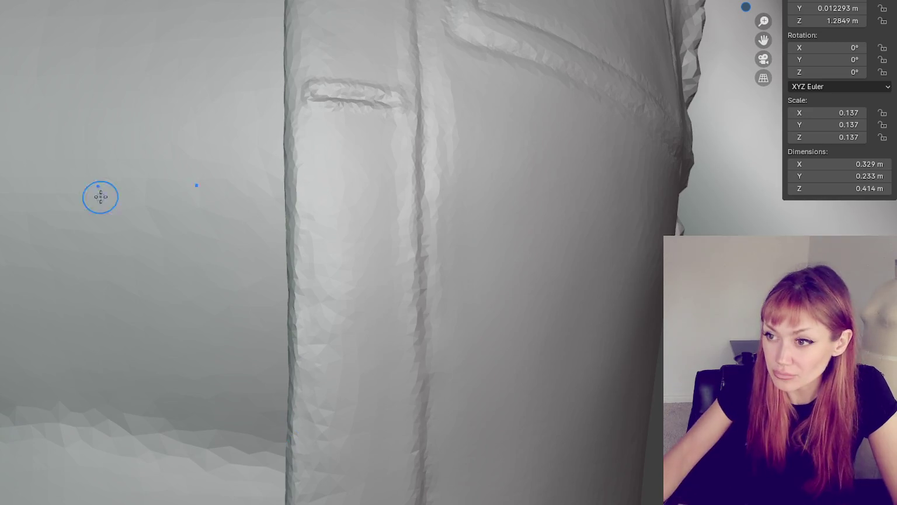
shift+middle_drag(99, 196, 206, 217)
drag(305, 177, 306, 87)
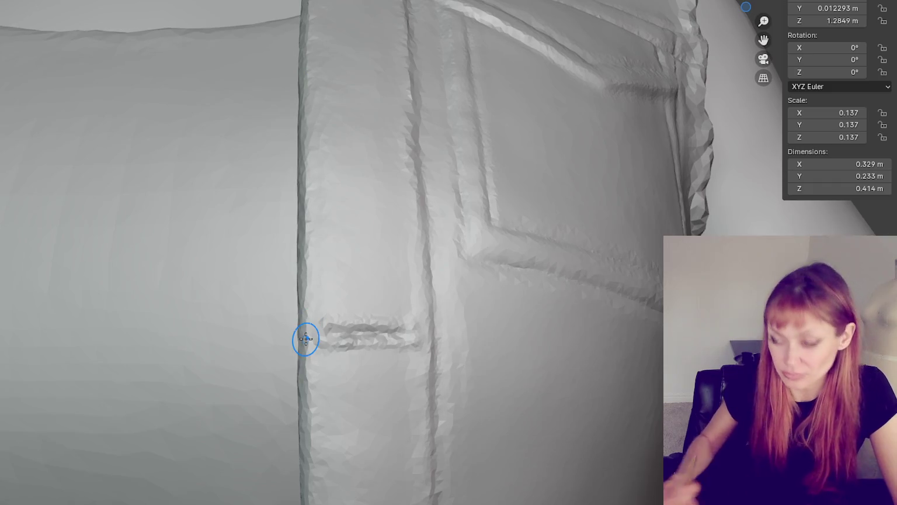
scroll(316, 333, down, 8)
scroll(394, 288, up, 7)
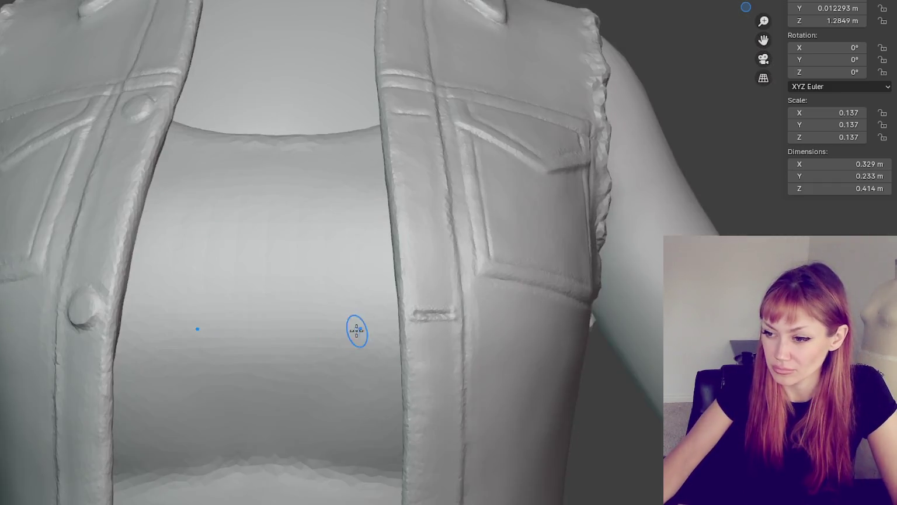
Step: Sculpt along the left placket's inner edge and right beside its button
shift+middle_drag(405, 214, 450, 183)
middle_drag(429, 228, 457, 170)
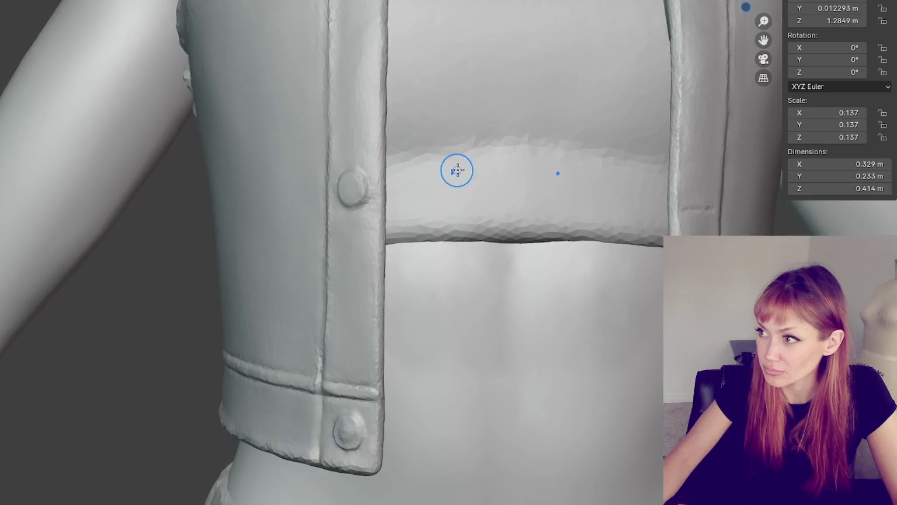
scroll(457, 179, up, 3)
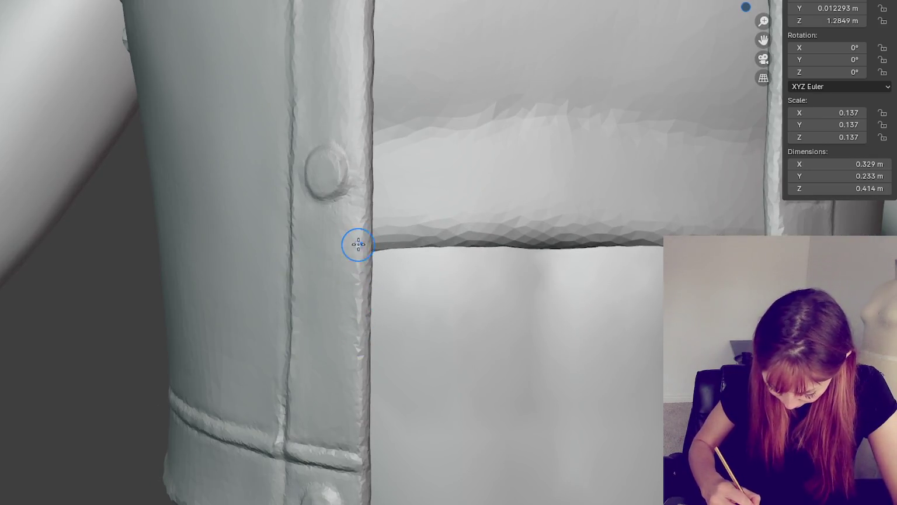
drag(358, 244, 378, 472)
drag(348, 183, 357, 186)
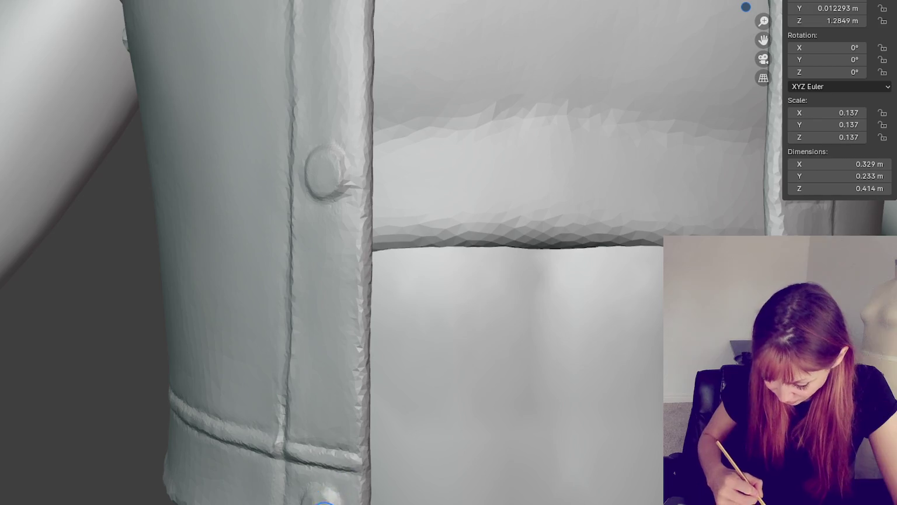
drag(362, 72, 361, 398)
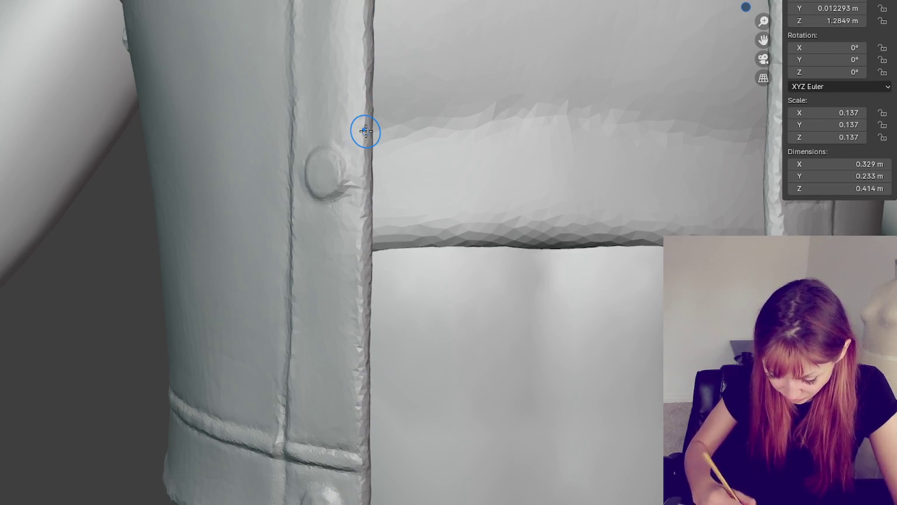
Step: Refine the surface along the left placket edge, then orbit over to the right placket and pocket
scroll(366, 131, down, 2)
middle_drag(364, 130, 382, 143)
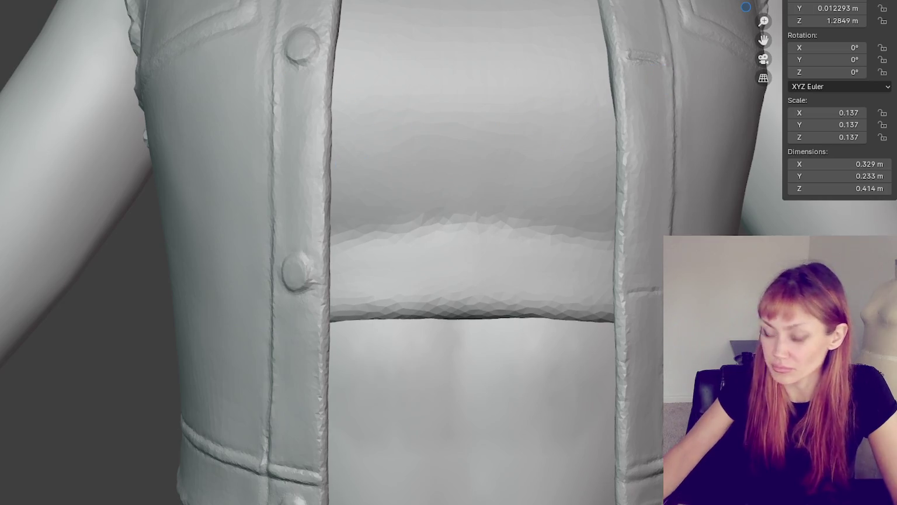
drag(305, 126, 301, 202)
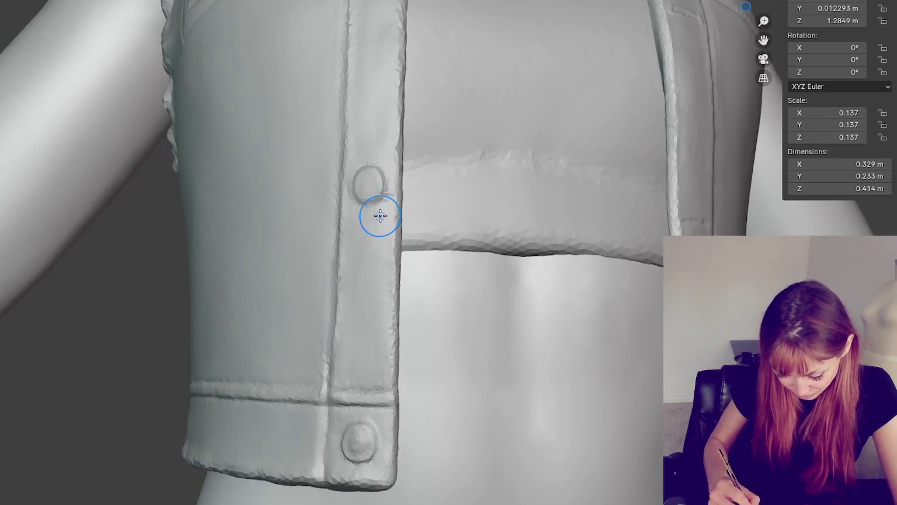
scroll(373, 268, down, 2)
scroll(370, 324, up, 1)
mouse_move(374, 327)
shift+middle_down()
mouse_move(400, 314)
mouse_move(339, 368)
shift+middle_up()
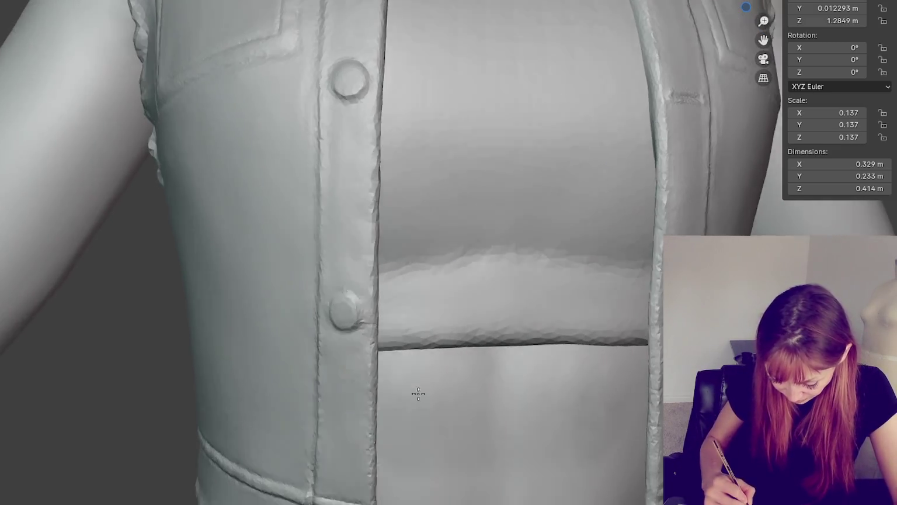
scroll(337, 184, down, 2)
scroll(387, 114, up, 2)
mouse_move(362, 80)
middle_down()
mouse_move(448, 244)
mouse_move(464, 101)
middle_up()
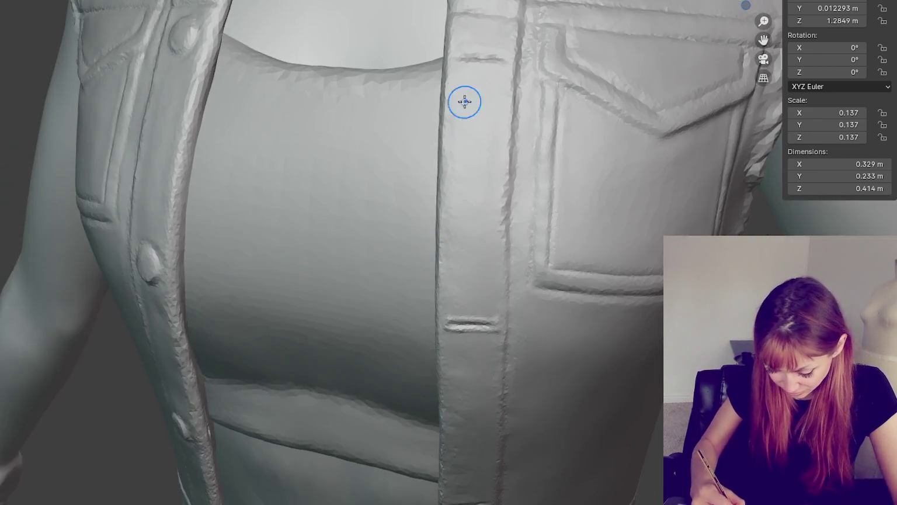
mouse_move(467, 176)
middle_down()
mouse_move(515, 202)
mouse_move(477, 209)
middle_up()
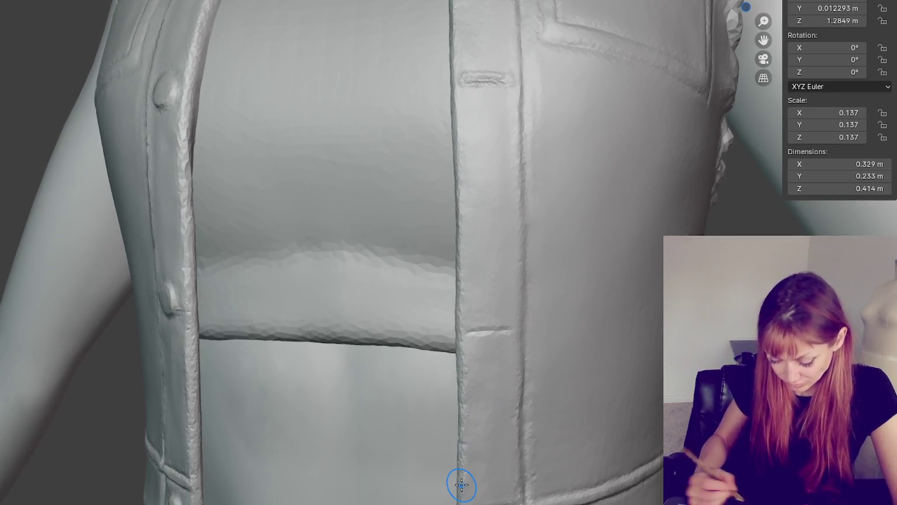
scroll(462, 484, down, 1)
scroll(459, 456, down, 4)
scroll(458, 422, down, 2)
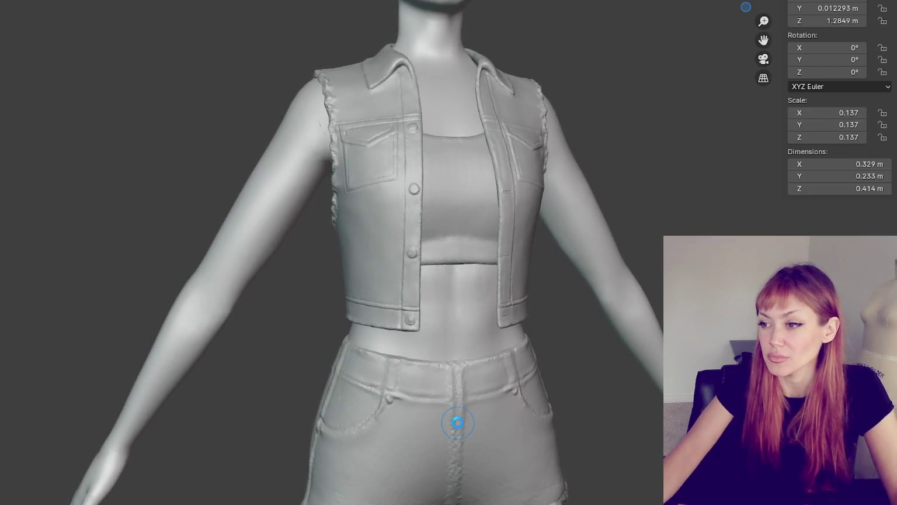
Step: In front view (numpad 1), smooth the vest's inner front edges with the Smooth brush
scroll(611, 296, up, 2)
scroll(524, 360, up, 3)
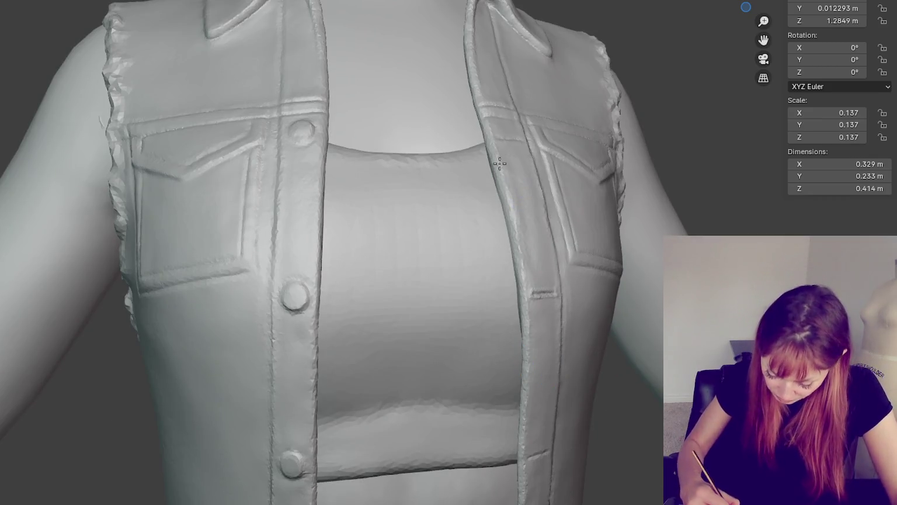
mouse_move(566, 186)
middle_down()
mouse_move(631, 186)
mouse_move(637, 198)
middle_up()
key(KP_1)
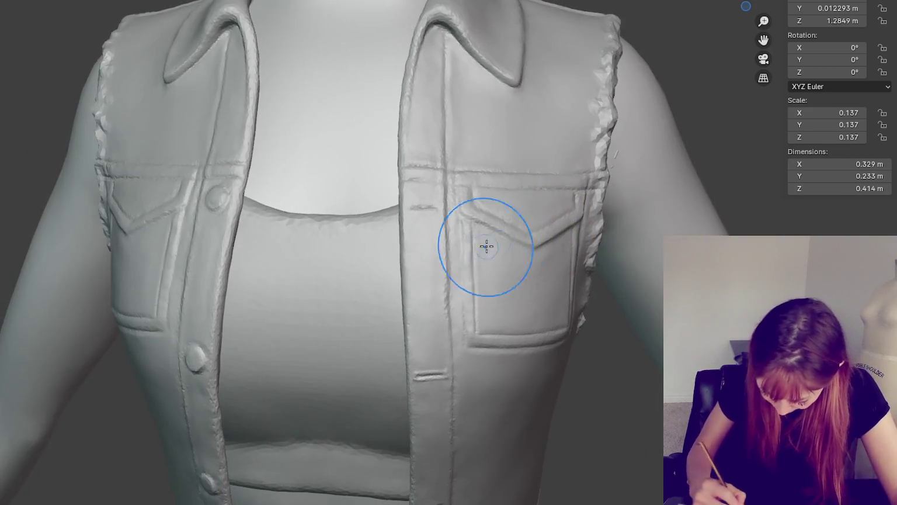
scroll(396, 258, up, 3)
mouse_move(395, 257)
middle_down()
mouse_move(407, 233)
mouse_move(391, 248)
mouse_move(394, 226)
middle_up()
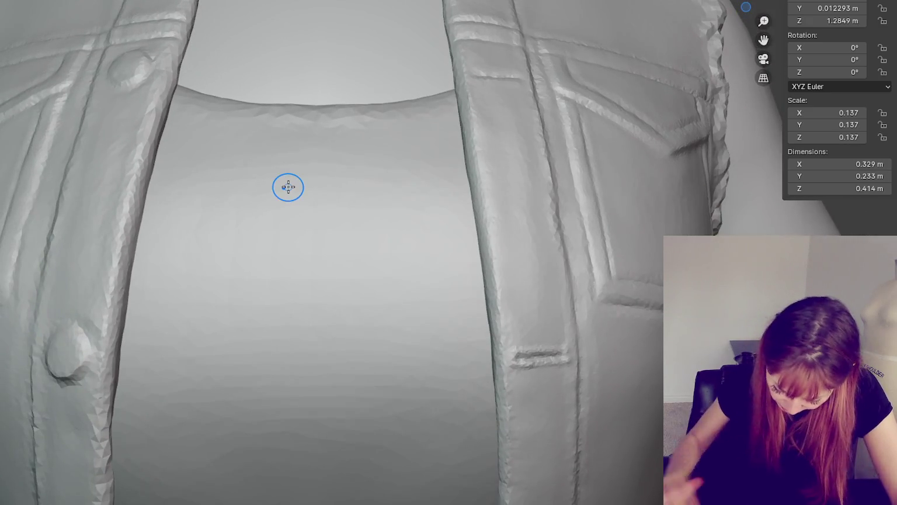
mouse_move(476, 126)
mouse_down()
mouse_move(468, 107)
mouse_move(497, 270)
mouse_move(487, 202)
mouse_up()
mouse_move(189, 148)
mouse_down()
mouse_move(160, 73)
mouse_move(118, 322)
mouse_up()
mouse_move(108, 374)
middle_down()
mouse_move(193, 325)
mouse_move(294, 357)
middle_up()
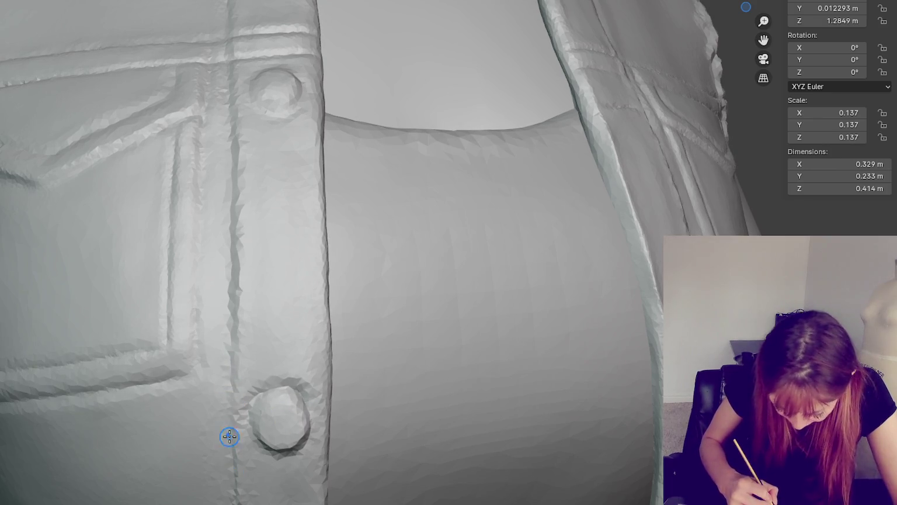
Step: Draw a crease groove ring around the placket button
mouse_move(279, 133)
middle_down()
mouse_move(298, 227)
mouse_move(309, 206)
mouse_move(268, 71)
middle_up()
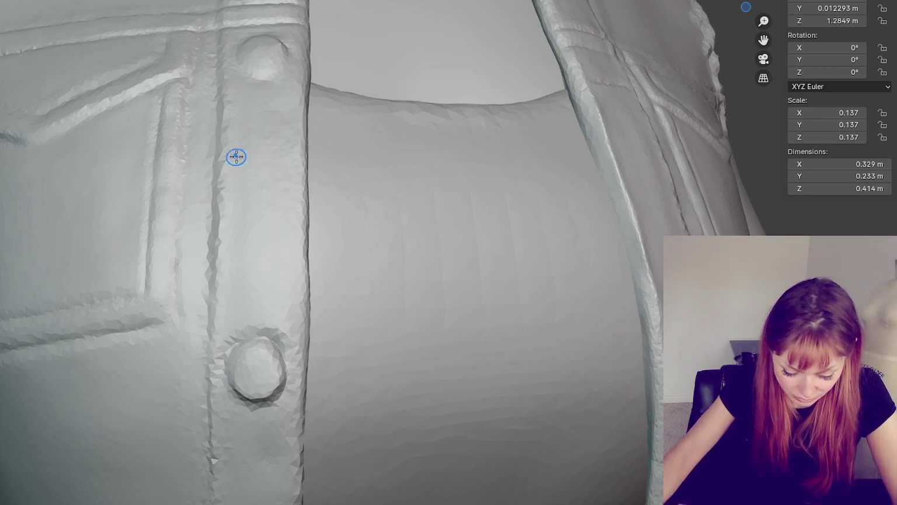
scroll(270, 250, up, 5)
scroll(269, 250, down, 5)
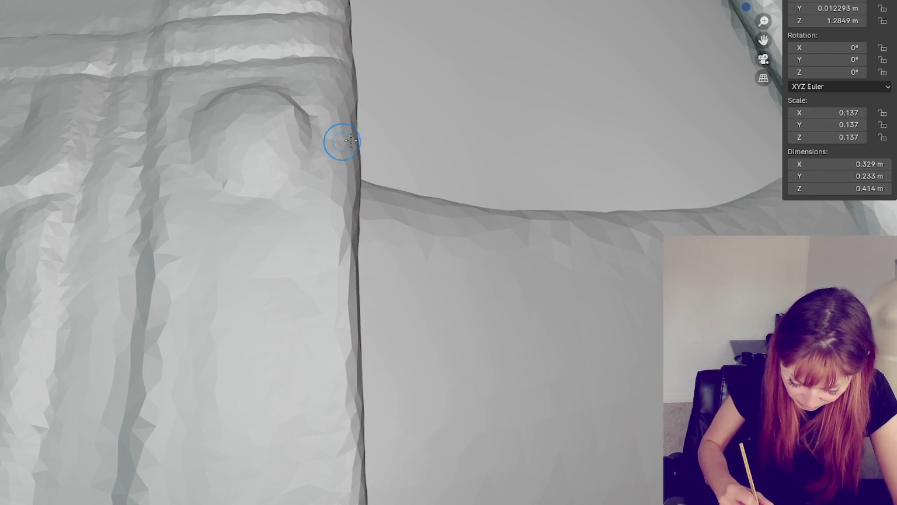
drag(312, 141, 187, 125)
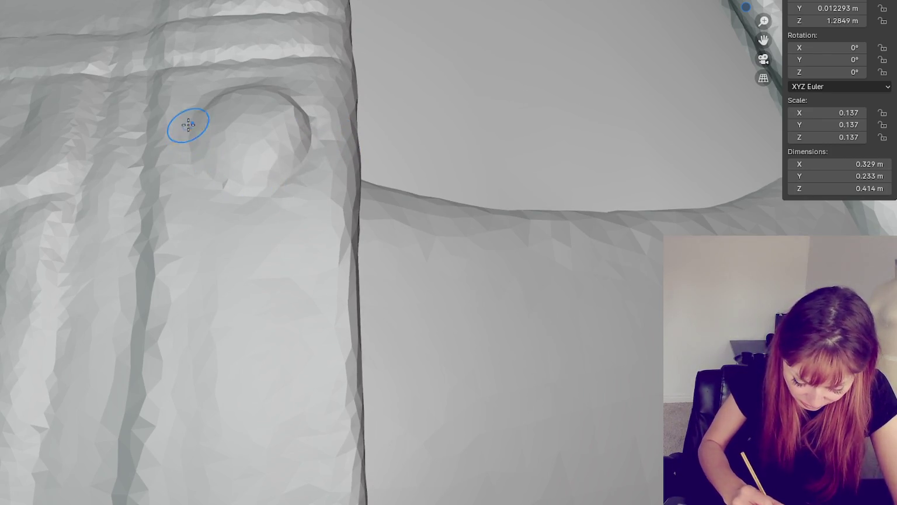
shift+scroll(296, 179, up, 5)
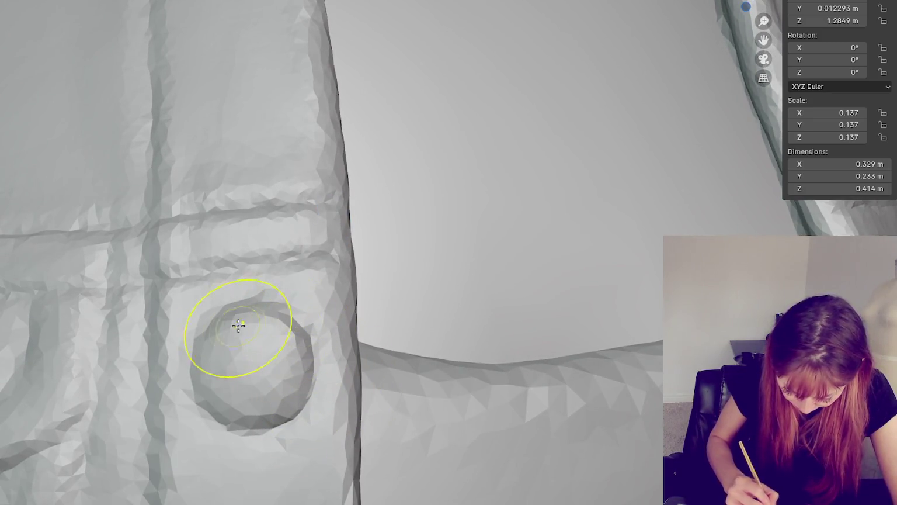
mouse_move(248, 395)
middle_down()
mouse_move(276, 337)
mouse_move(291, 351)
mouse_move(351, 126)
middle_up()
scroll(431, 136, down, 5)
Step: Reshape around the collar button and build up a rounded button bump on the front strip
mouse_move(431, 136)
middle_down()
mouse_move(425, 278)
mouse_move(428, 260)
middle_up()
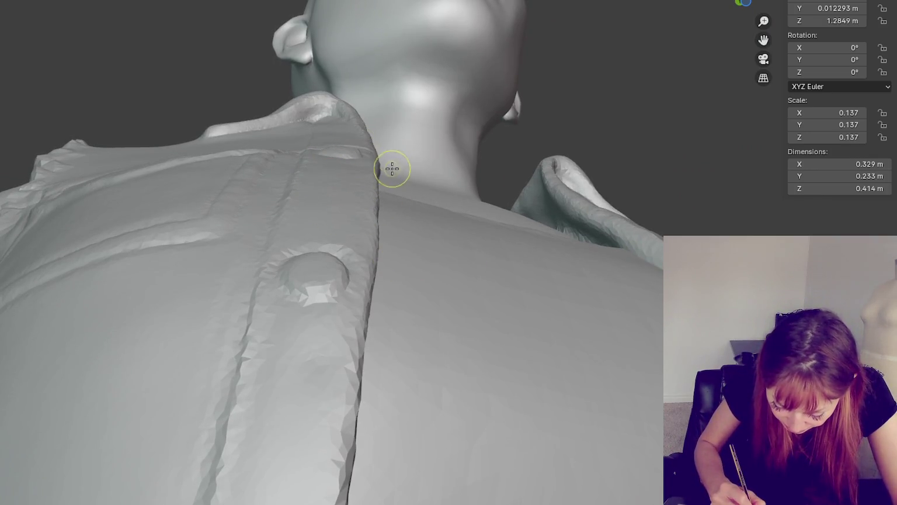
middle_drag(392, 169, 377, 186)
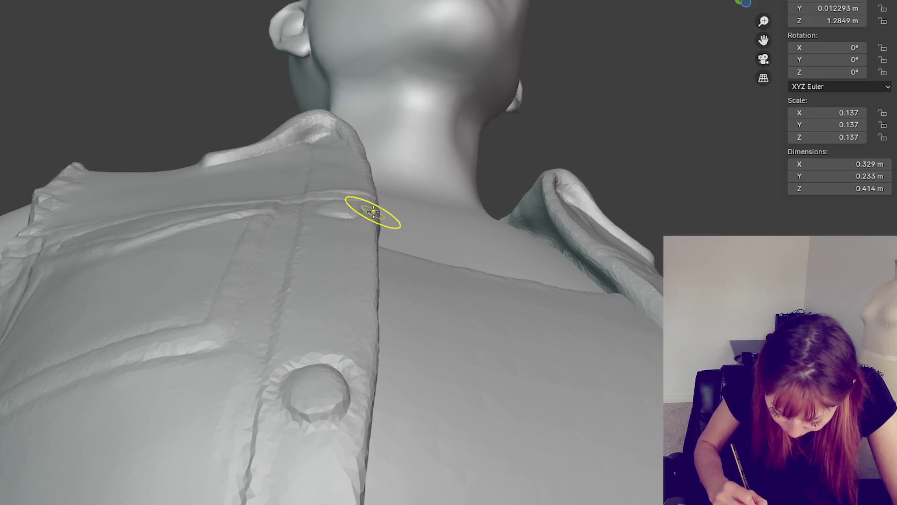
mouse_move(365, 207)
middle_down()
mouse_move(374, 180)
mouse_move(411, 199)
middle_up()
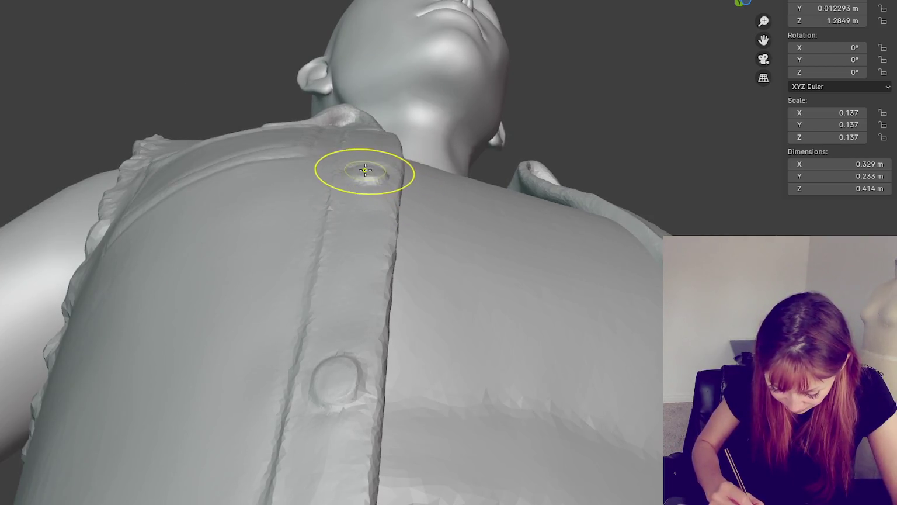
mouse_move(376, 166)
mouse_down()
mouse_move(349, 164)
mouse_move(377, 180)
mouse_up()
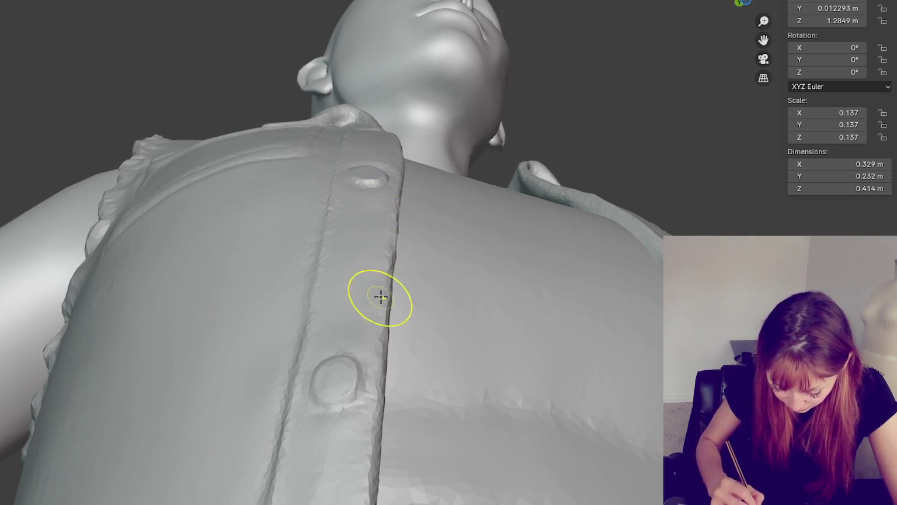
middle_drag(380, 296, 360, 100)
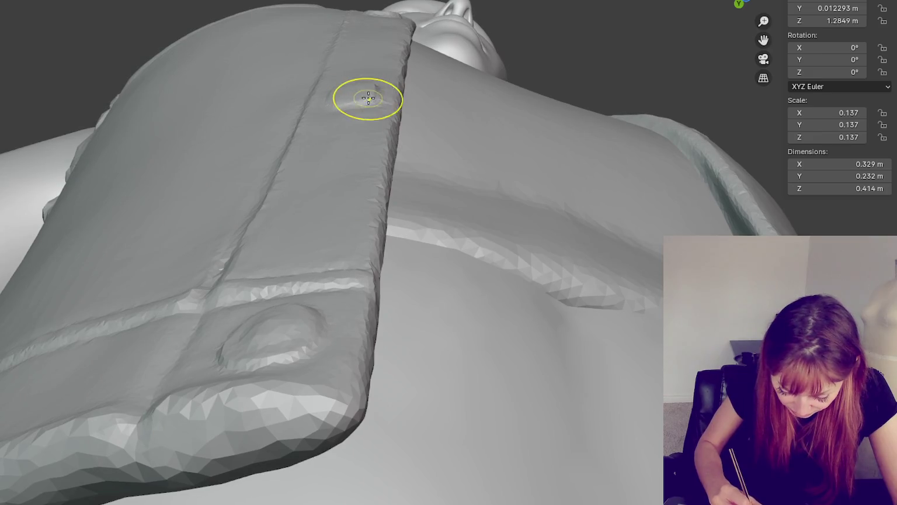
click(362, 83)
middle_drag(363, 88, 327, 164)
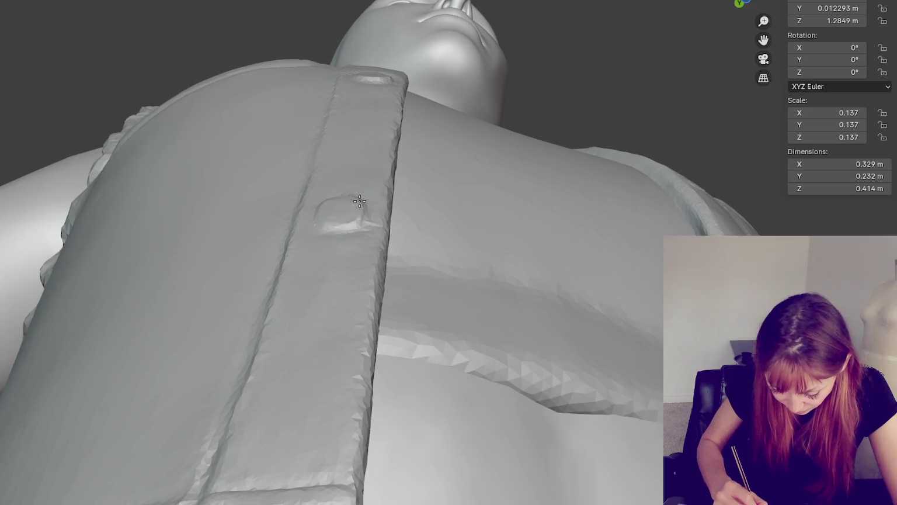
mouse_move(358, 202)
mouse_down()
mouse_move(315, 221)
mouse_move(356, 202)
mouse_up()
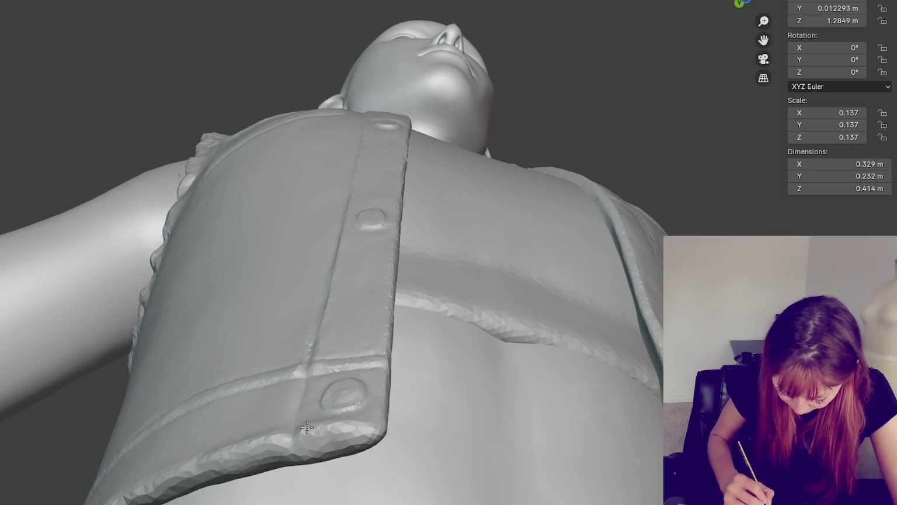
Step: Orbit around the vest and zoom in on the chest to check the new button
mouse_move(372, 430)
middle_down()
mouse_move(386, 498)
mouse_move(320, 74)
mouse_move(325, 104)
middle_up()
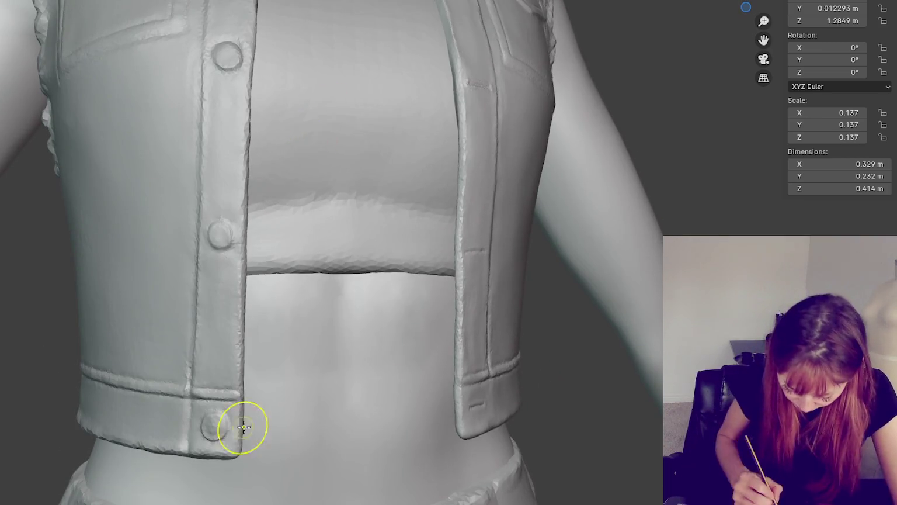
middle_drag(240, 425, 377, 437)
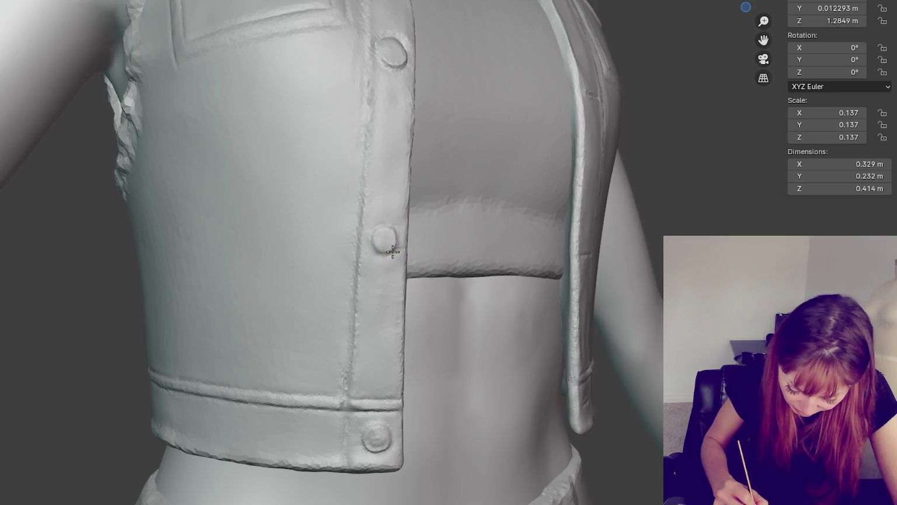
mouse_move(400, 224)
middle_down()
mouse_move(411, 164)
mouse_move(384, 209)
middle_up()
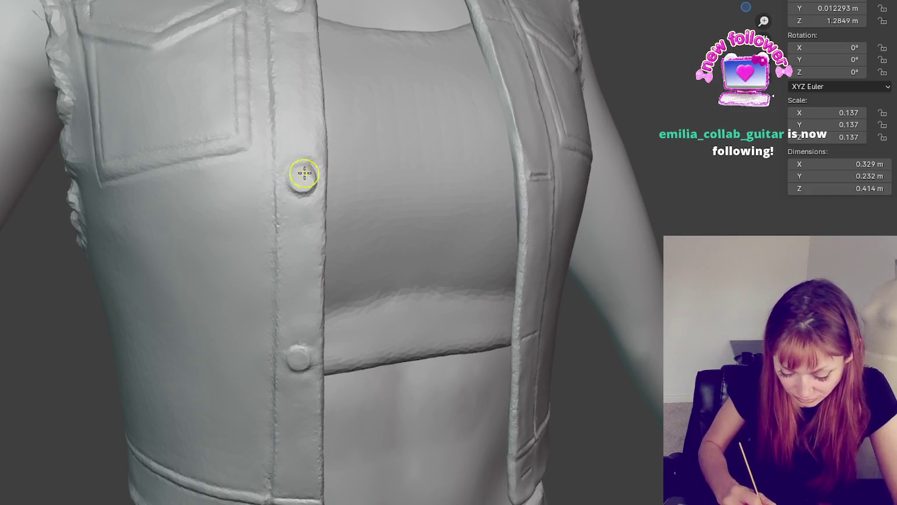
middle_drag(286, 180, 310, 155)
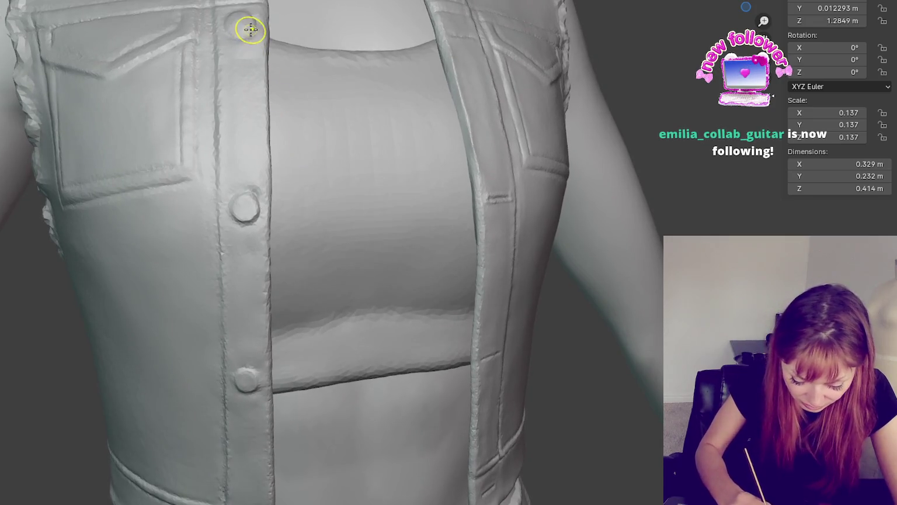
middle_drag(268, 6, 504, 173)
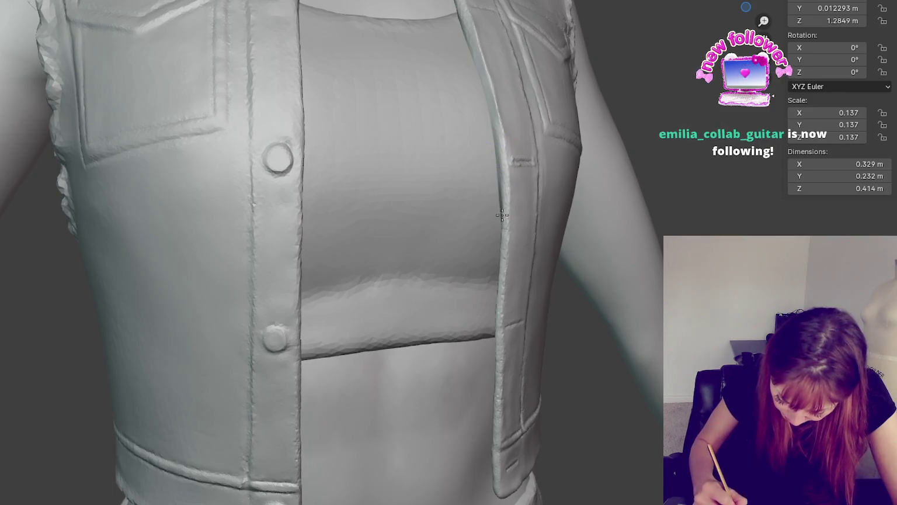
middle_drag(501, 214, 470, 214)
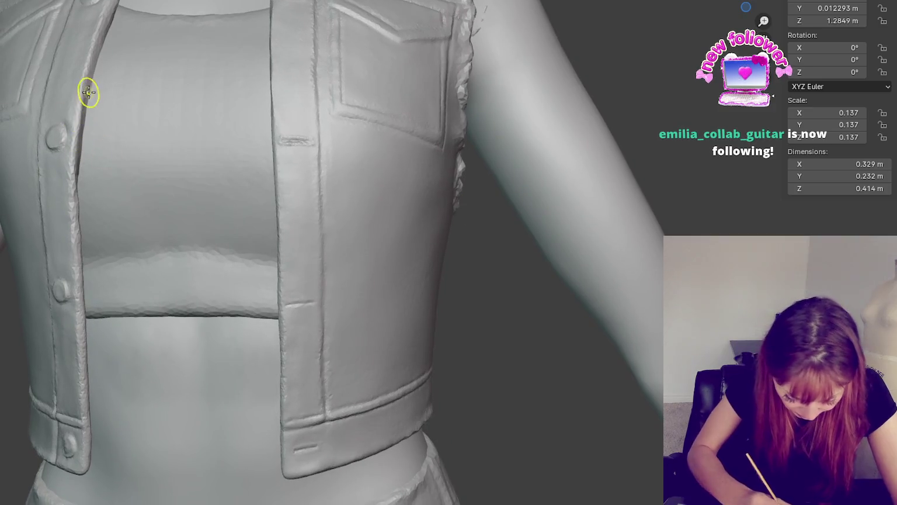
scroll(94, 200, up, 3)
middle_drag(94, 201, 355, 241)
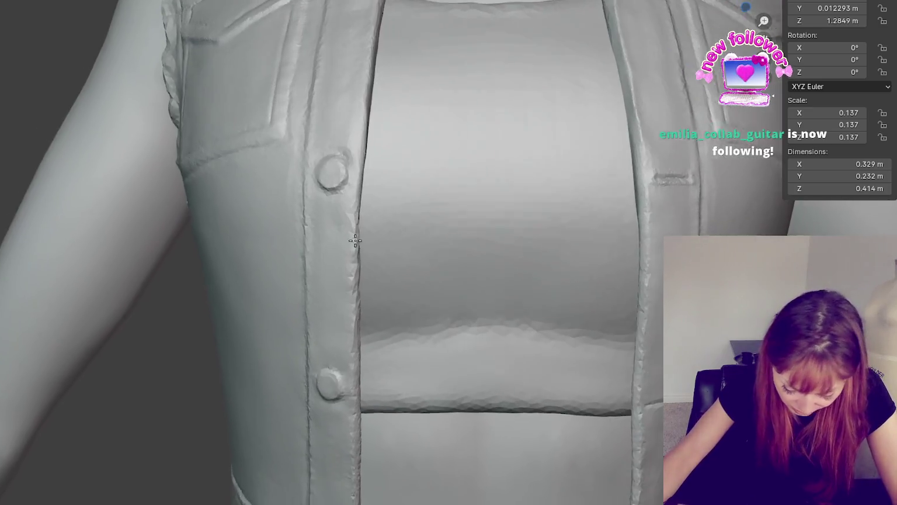
scroll(355, 241, up, 2)
scroll(333, 237, up, 1)
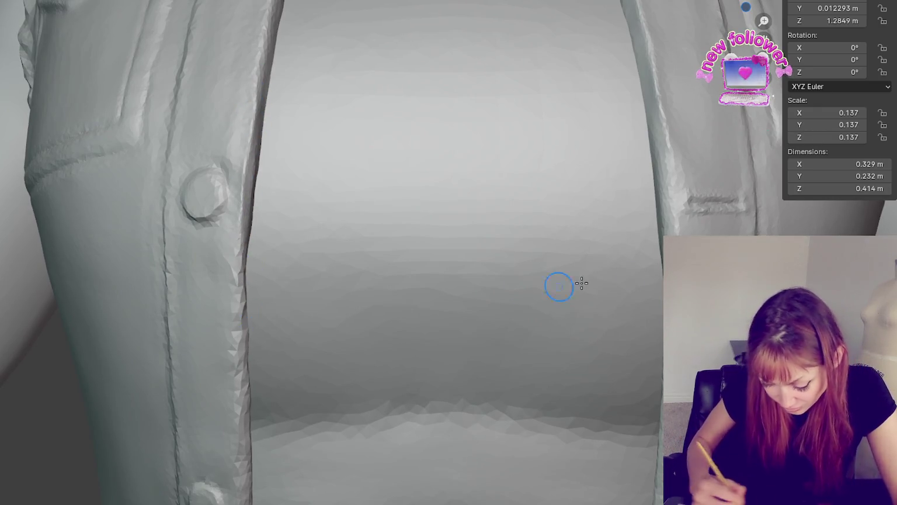
shift+middle_drag(560, 285, 583, 185)
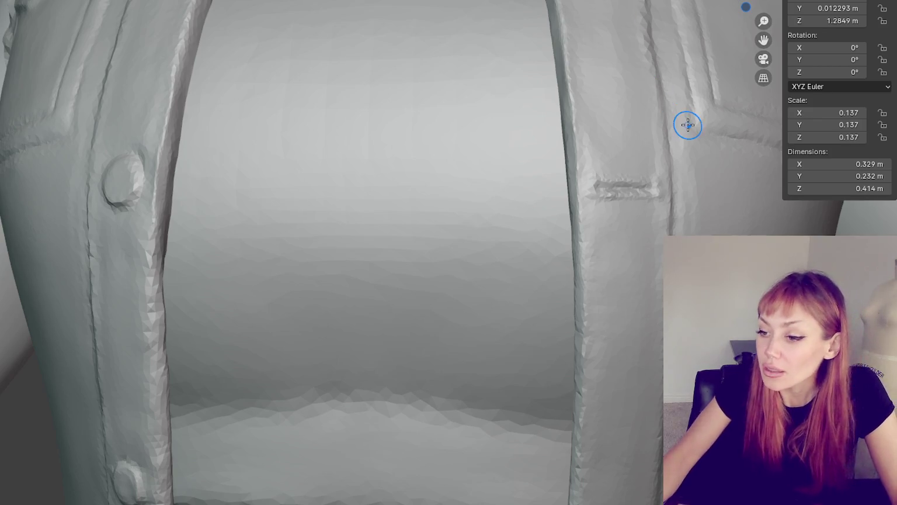
click(763, 59)
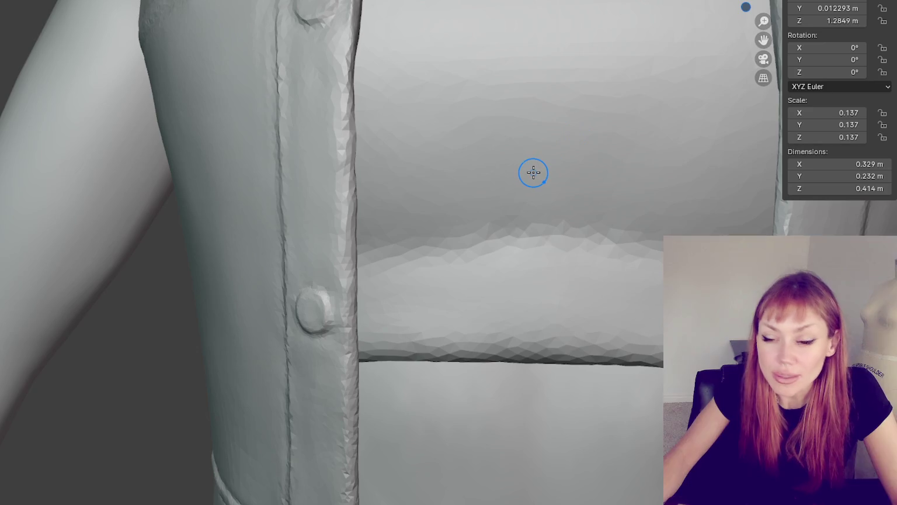
mouse_move(533, 172)
middle_down()
mouse_move(354, 154)
mouse_move(216, 229)
middle_up()
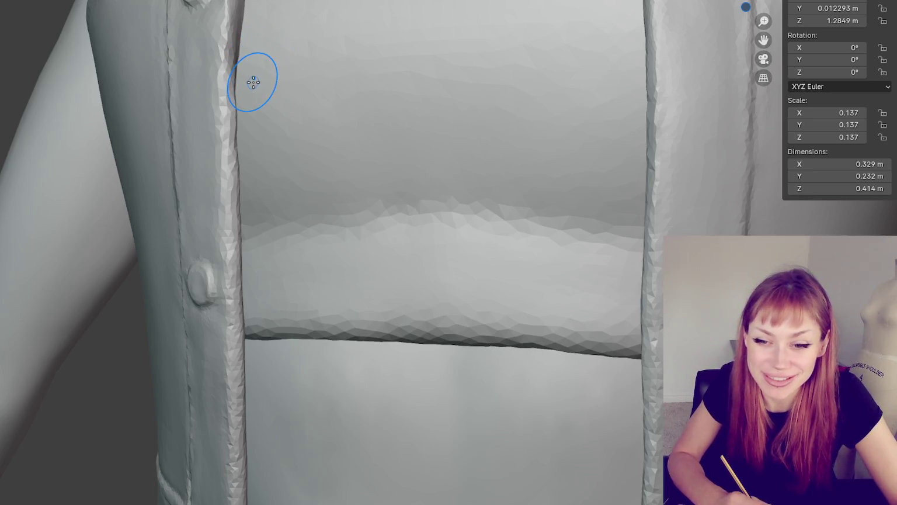
middle_drag(237, 76, 269, 79)
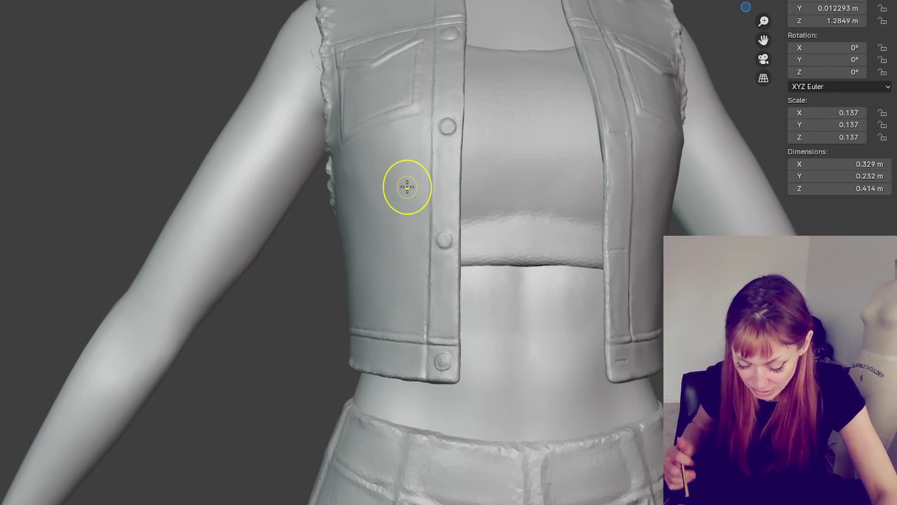
Step: From the side, smooth the vest's front opening edge beside the crop top, then zoom out
mouse_move(407, 186)
middle_down()
mouse_move(602, 105)
mouse_move(722, 96)
mouse_move(684, 104)
middle_up()
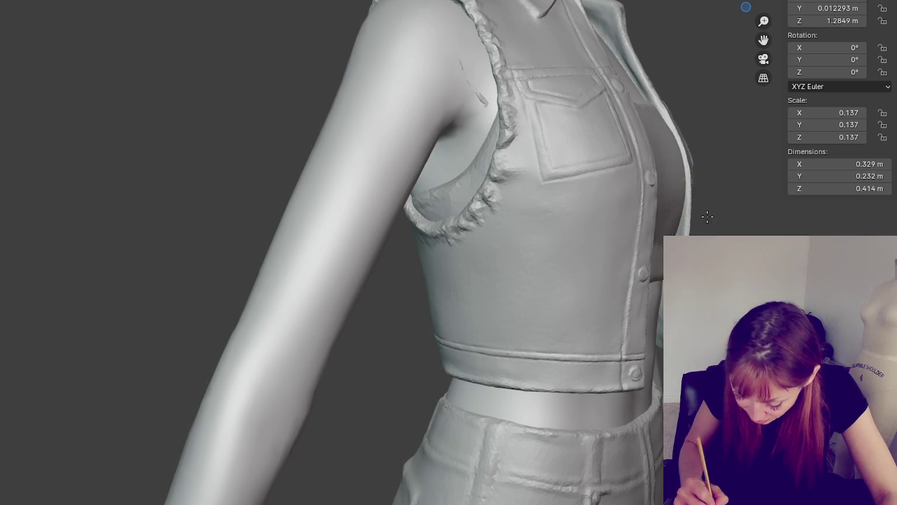
middle_drag(708, 217, 537, 401)
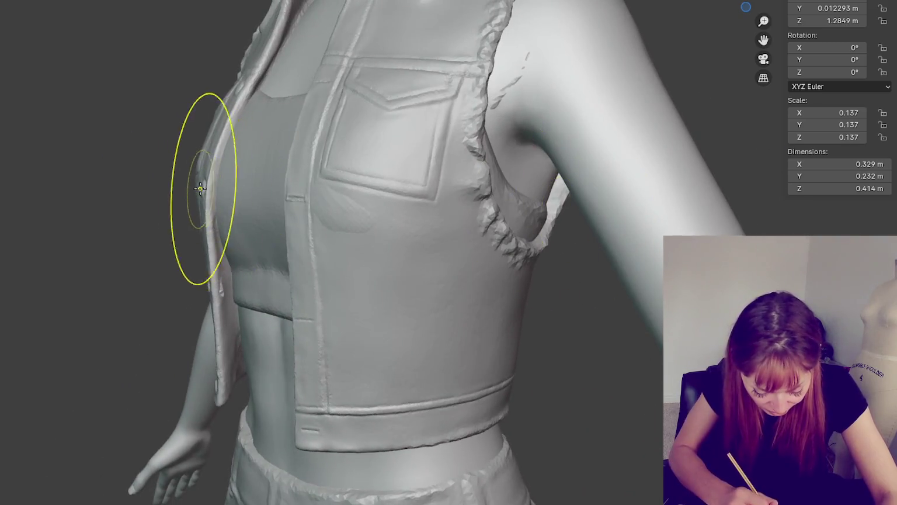
middle_drag(200, 188, 190, 191)
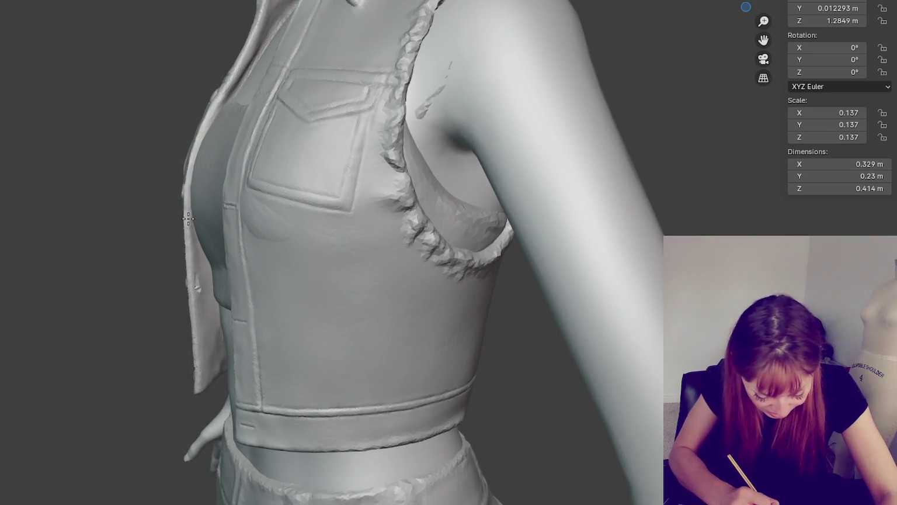
drag(188, 219, 250, 69)
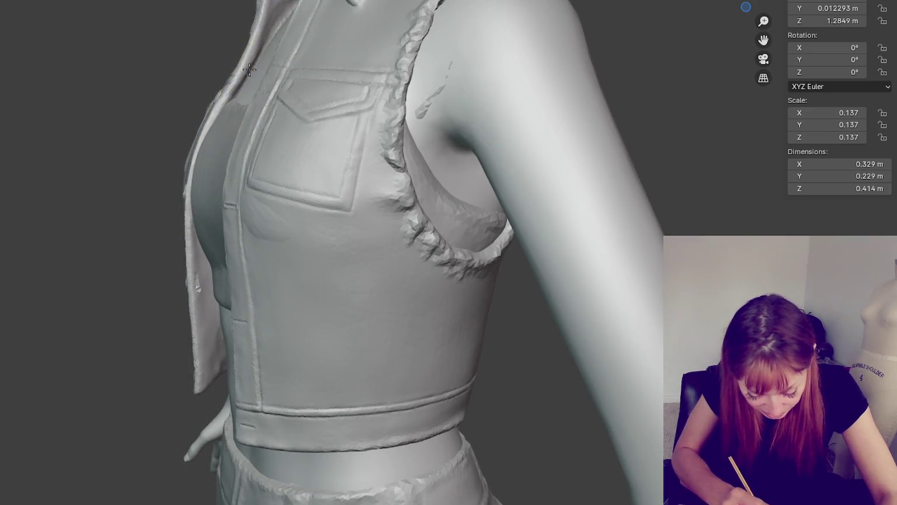
middle_drag(249, 70, 460, 96)
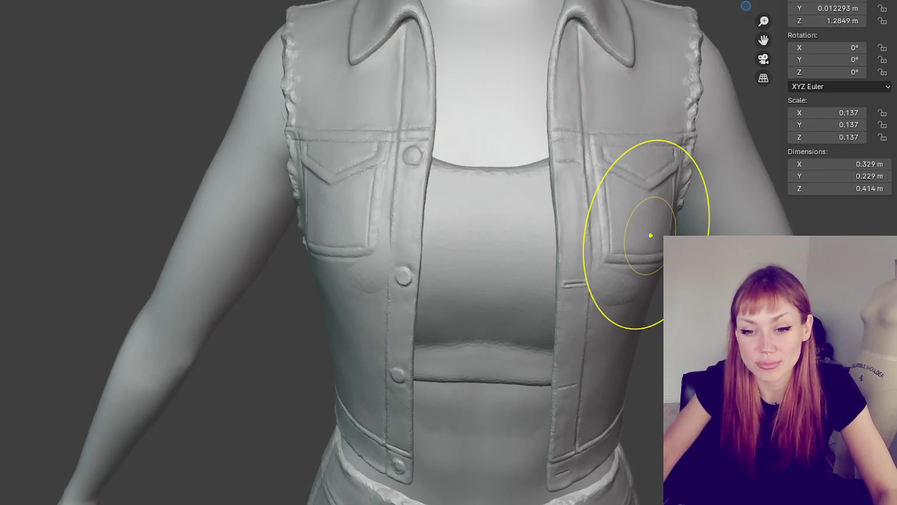
scroll(484, 95, down, 2)
scroll(671, 169, down, 1)
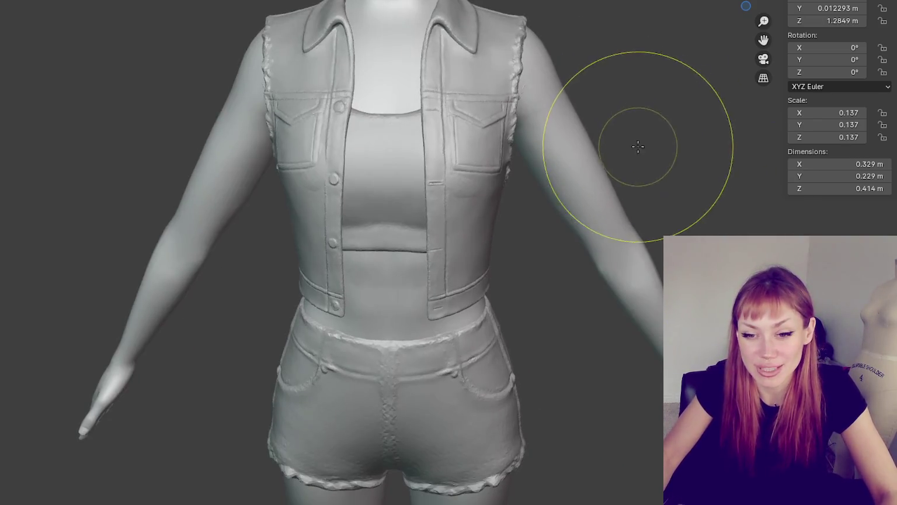
shift+scroll(637, 146, up, 1)
shift+scroll(634, 146, up, 2)
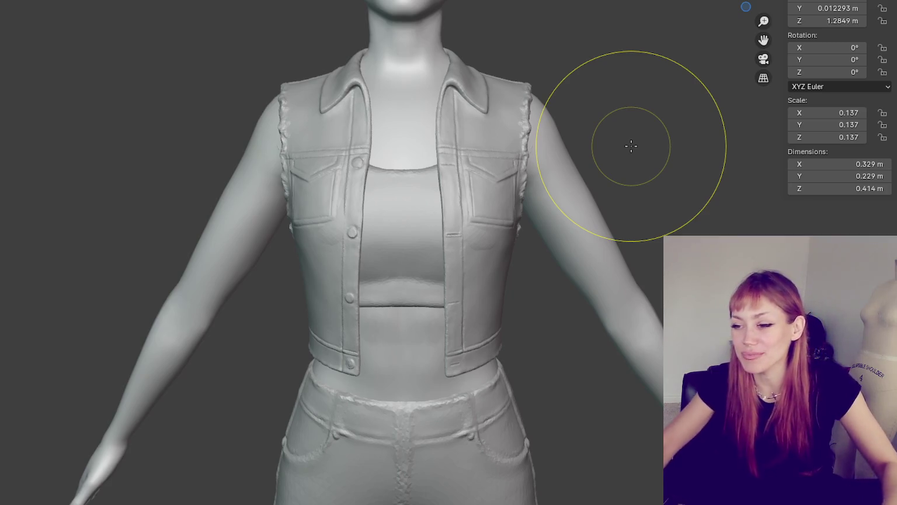
scroll(520, 210, up, 4)
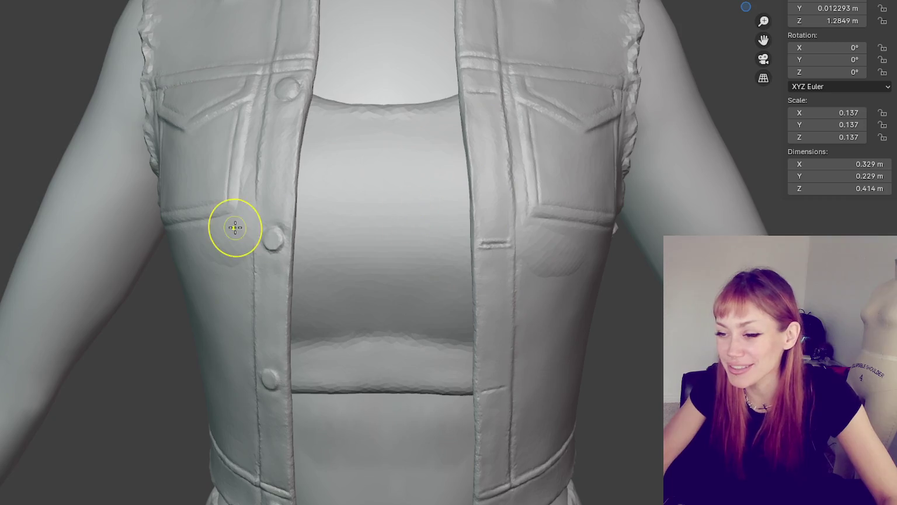
scroll(397, 221, up, 3)
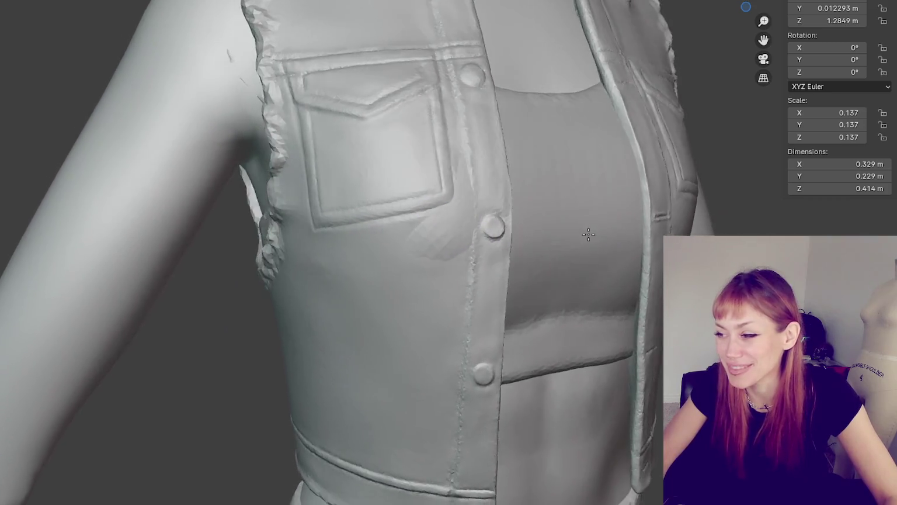
mouse_move(435, 232)
middle_down()
mouse_move(656, 242)
mouse_move(722, 205)
mouse_move(657, 221)
mouse_move(713, 222)
mouse_move(549, 220)
mouse_move(170, 201)
middle_up()
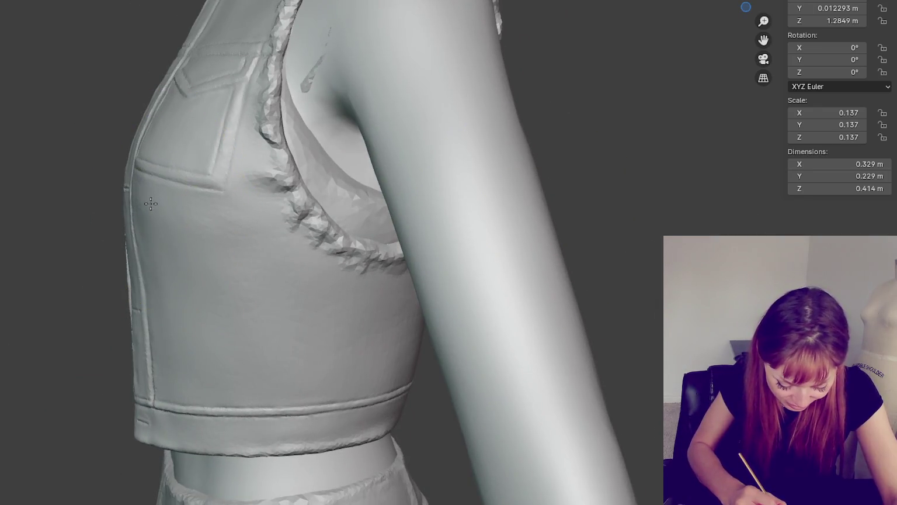
mouse_move(311, 205)
middle_down()
mouse_move(565, 211)
mouse_move(647, 176)
mouse_move(696, 175)
middle_up()
scroll(564, 211, down, 5)
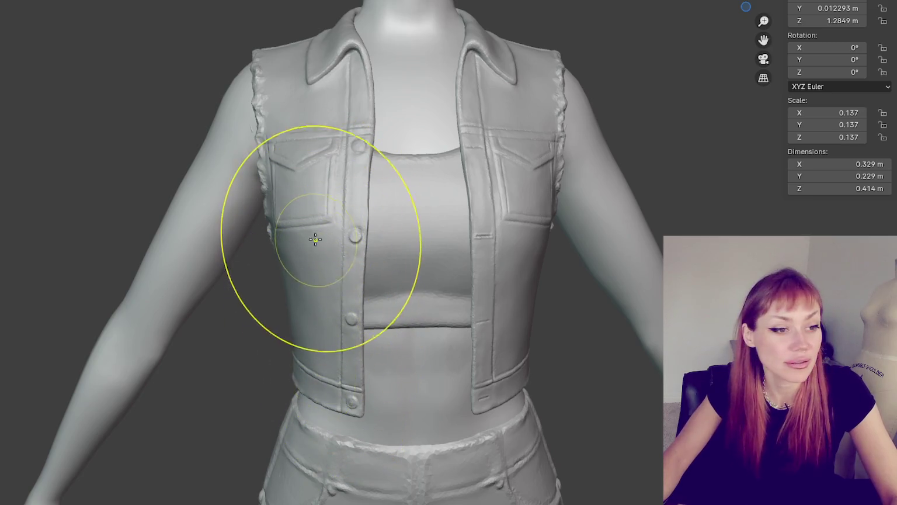
middle_drag(428, 268, 380, 275)
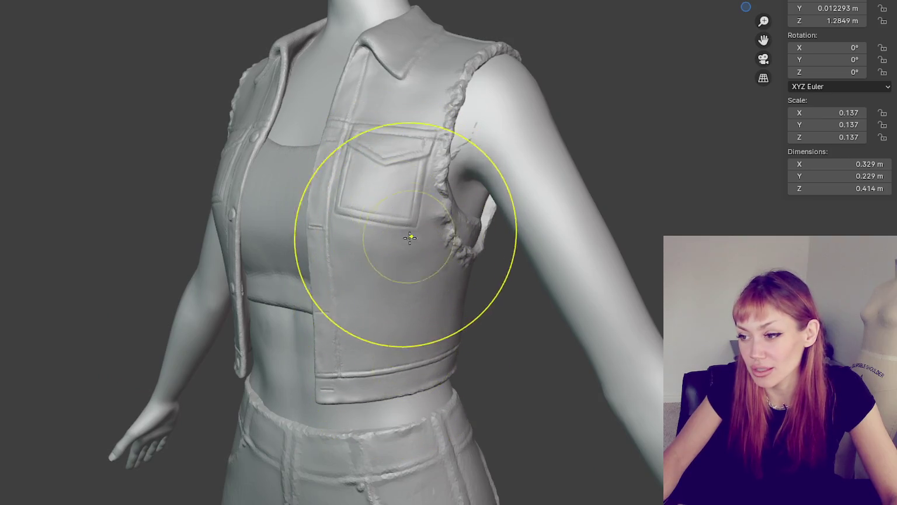
Step: Deepen the chest pocket's seams along its right edge, flap corner and bottom
scroll(358, 338, up, 3)
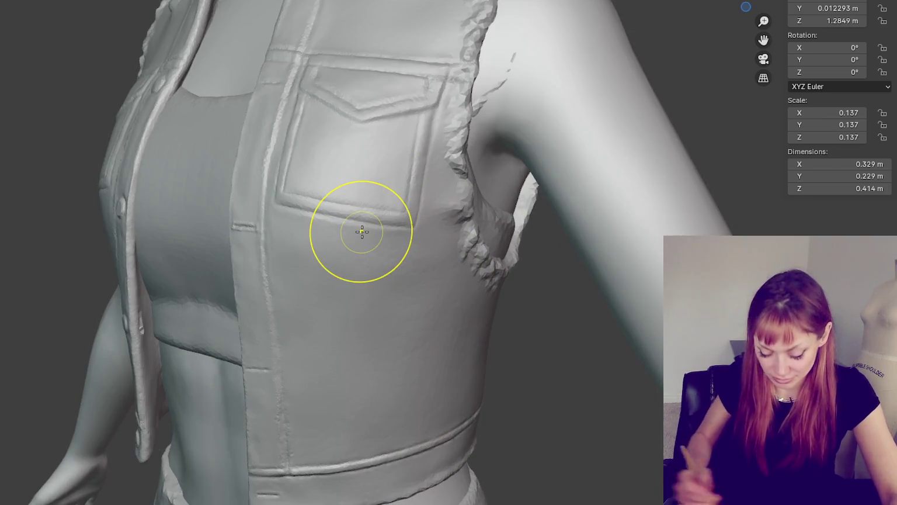
middle_drag(401, 240, 391, 220)
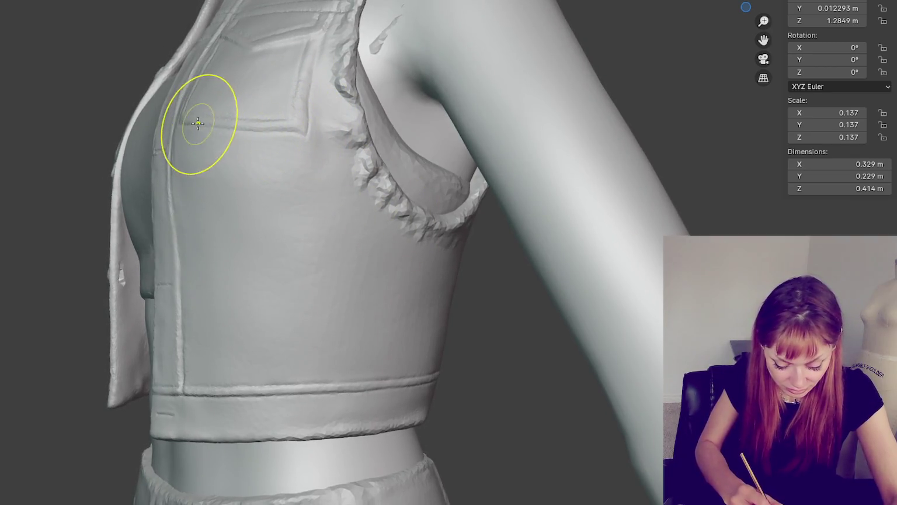
middle_drag(201, 120, 290, 145)
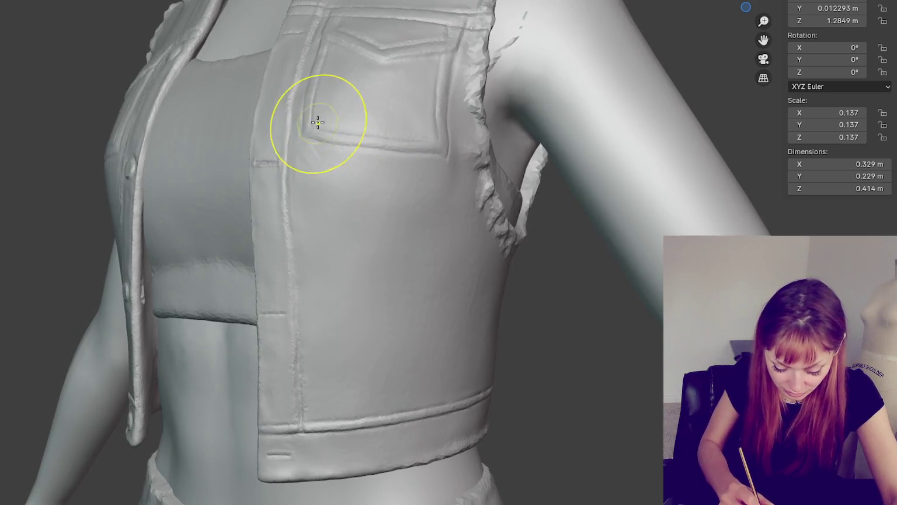
drag(310, 124, 311, 135)
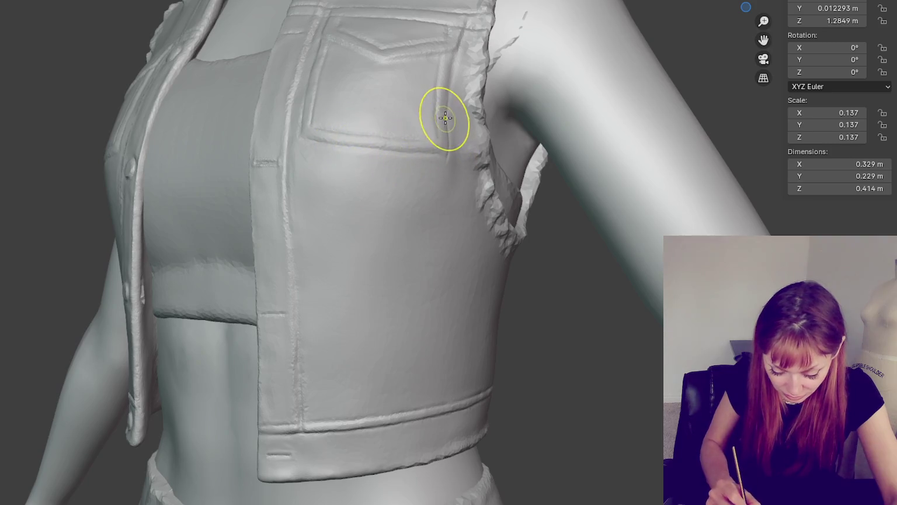
mouse_move(449, 91)
mouse_down()
mouse_move(456, 152)
mouse_move(444, 98)
mouse_up()
mouse_move(457, 44)
mouse_down()
mouse_move(449, 59)
mouse_move(412, 46)
mouse_move(407, 56)
mouse_up()
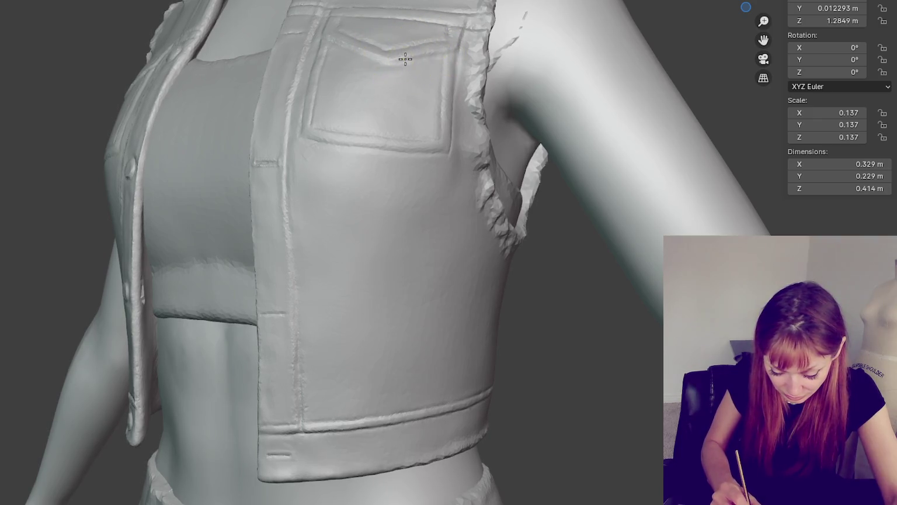
drag(324, 145, 450, 147)
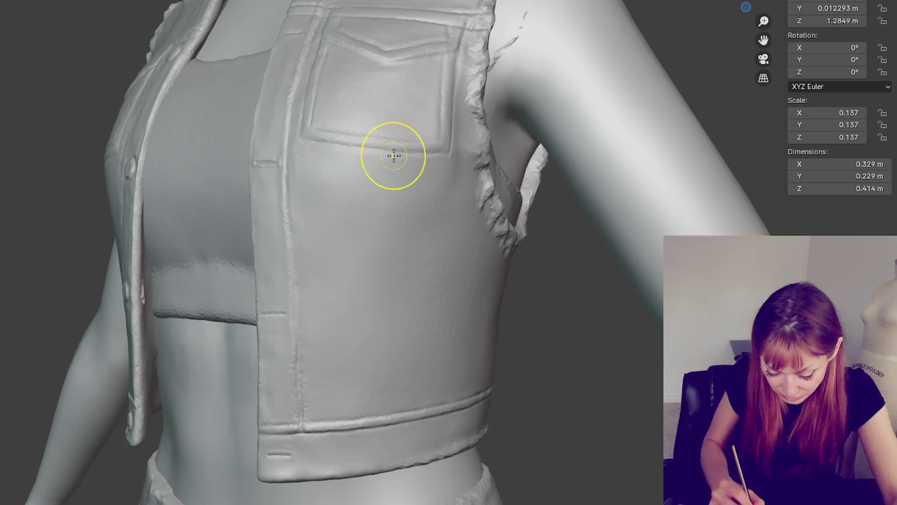
Step: Roughen the frayed armhole edge beside the pocket and enlarge the brush with F
middle_drag(454, 150, 455, 139)
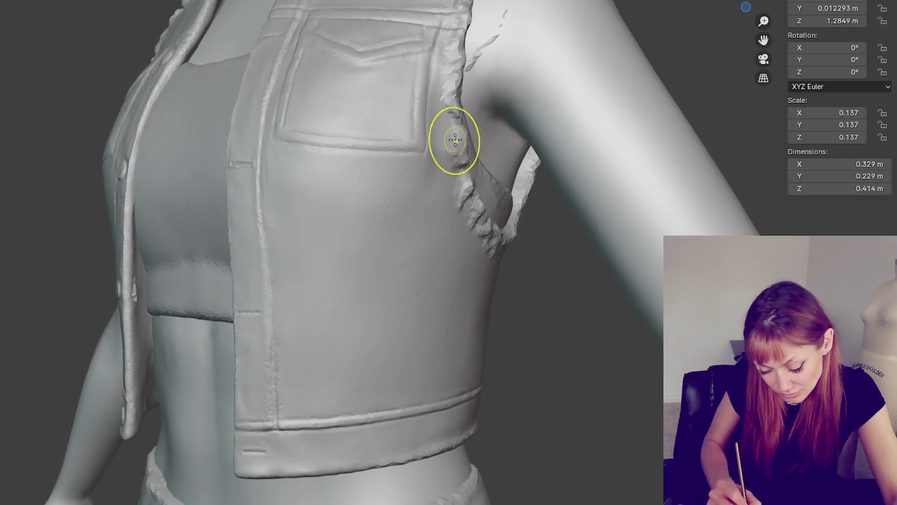
mouse_move(439, 107)
middle_down()
mouse_move(457, 149)
mouse_move(474, 130)
middle_up()
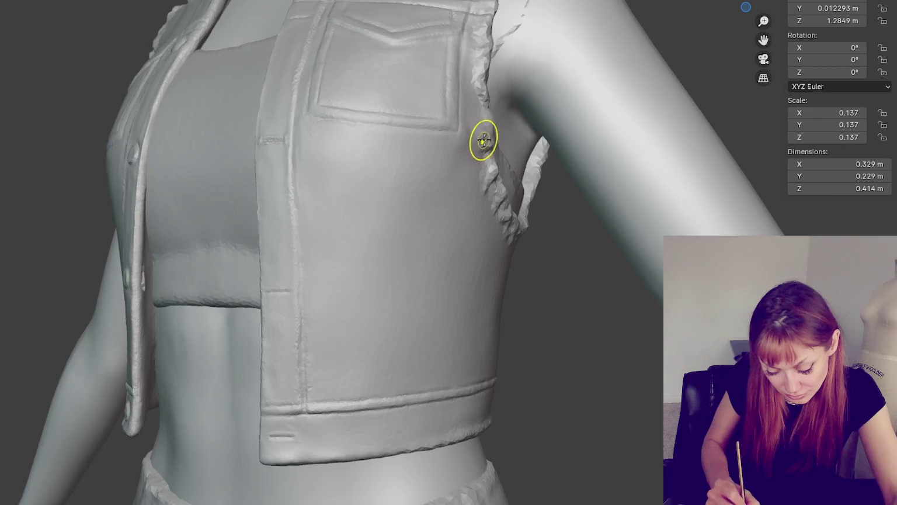
drag(479, 142, 473, 149)
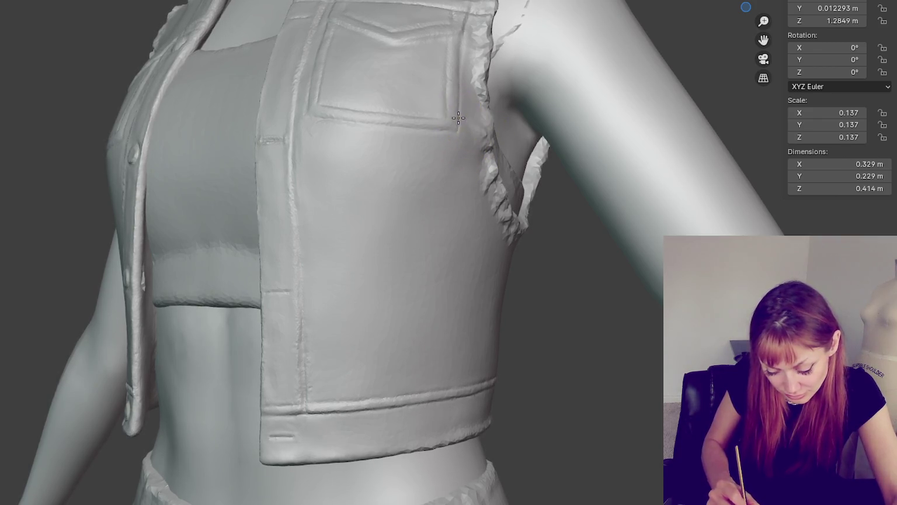
middle_drag(453, 120, 478, 80)
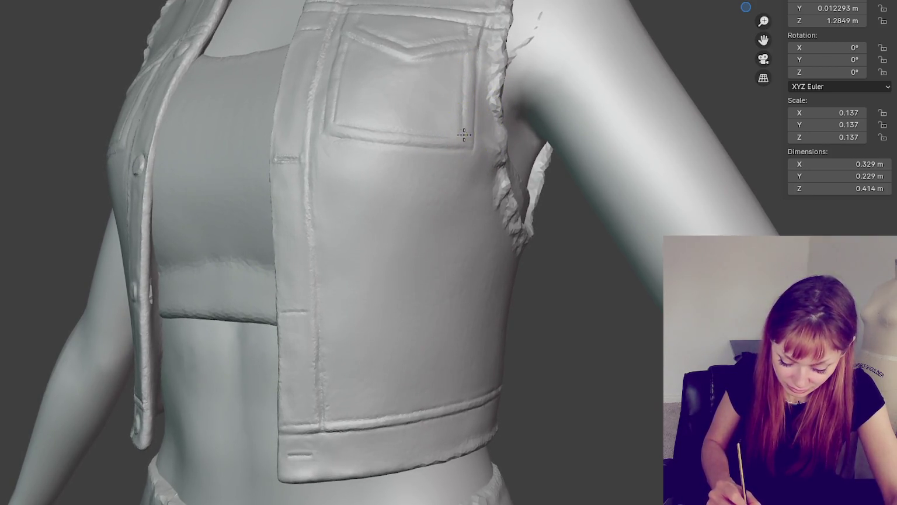
middle_drag(496, 60, 495, 105)
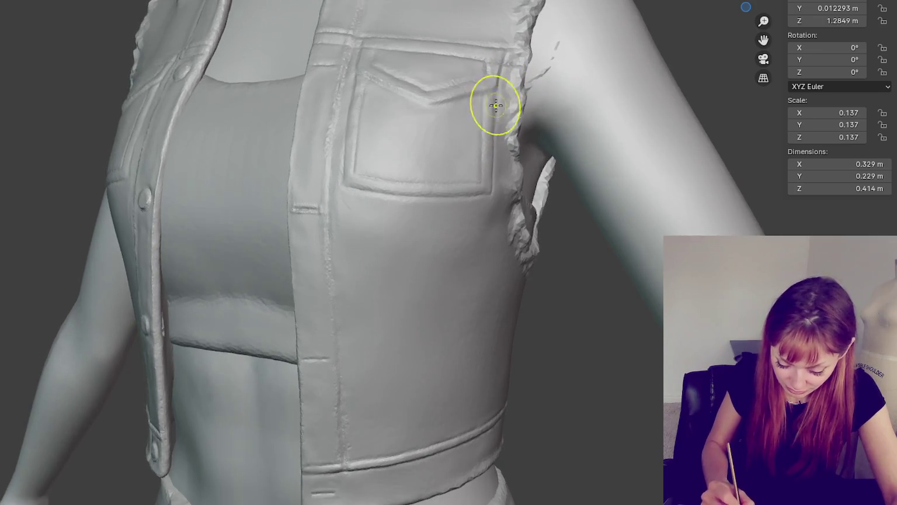
key(f)
click(413, 204)
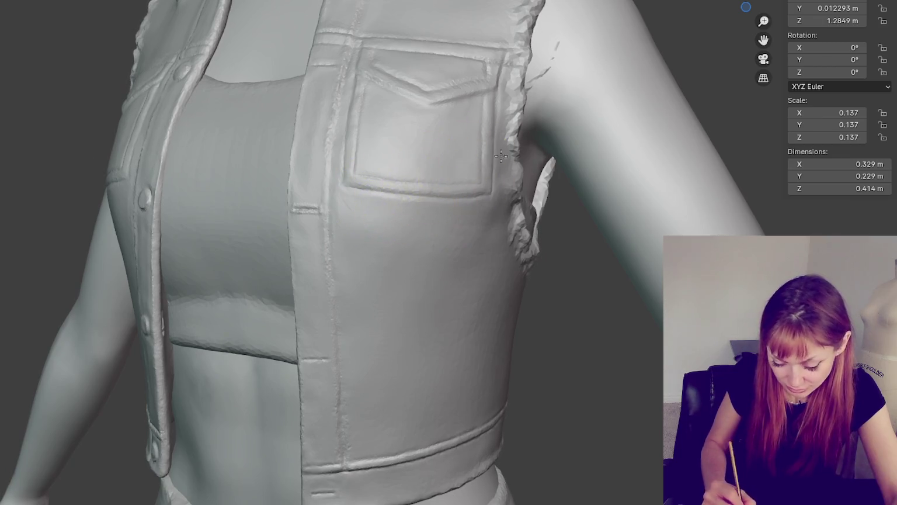
middle_drag(383, 203, 507, 164)
mouse_move(531, 163)
middle_down()
mouse_move(537, 156)
mouse_move(524, 156)
middle_up()
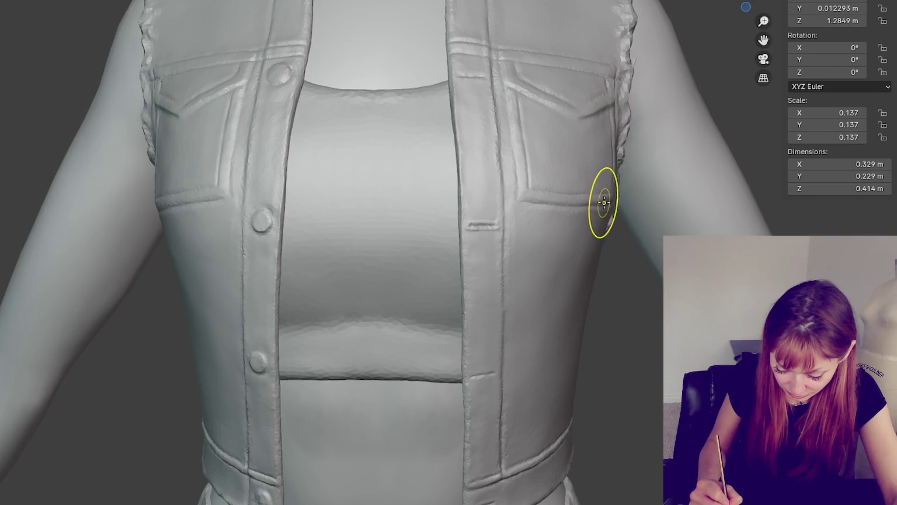
middle_drag(633, 200, 572, 200)
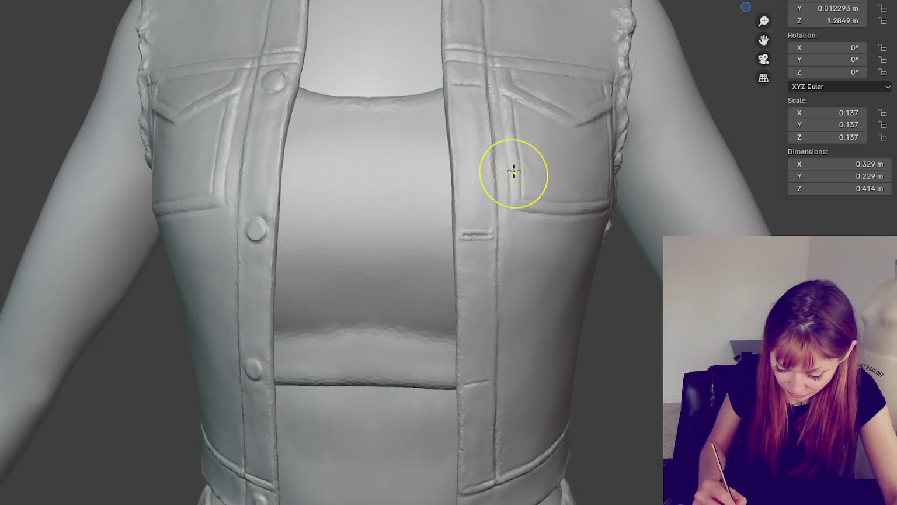
mouse_move(626, 181)
middle_down()
mouse_move(733, 176)
mouse_move(651, 150)
middle_up()
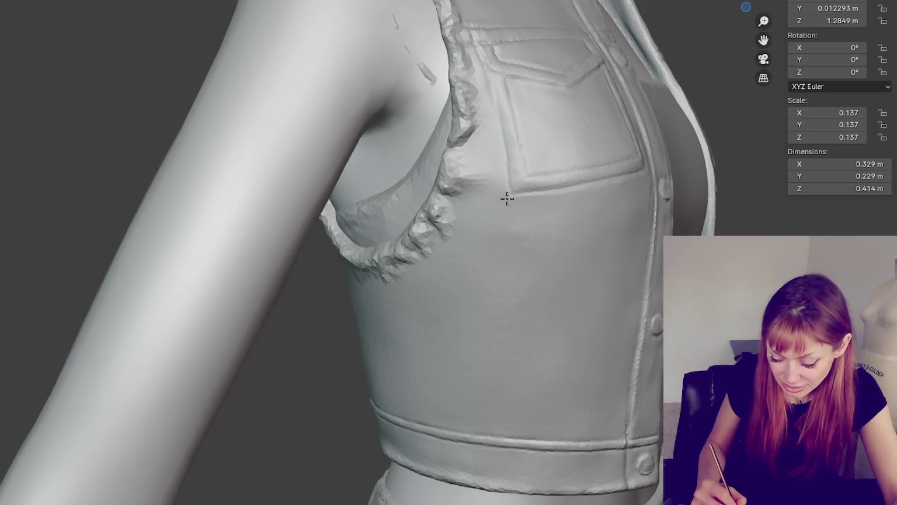
mouse_move(561, 200)
middle_down()
mouse_move(240, 180)
mouse_move(218, 191)
mouse_move(213, 181)
middle_up()
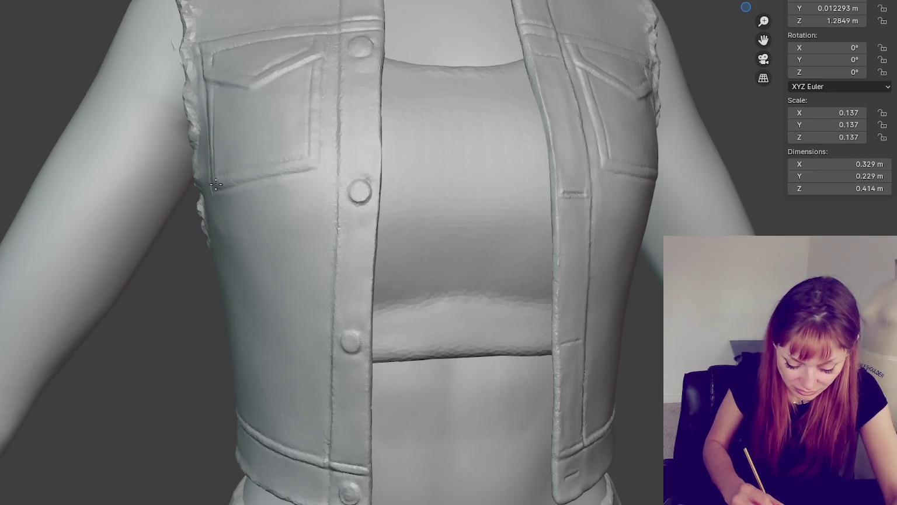
key(Home)
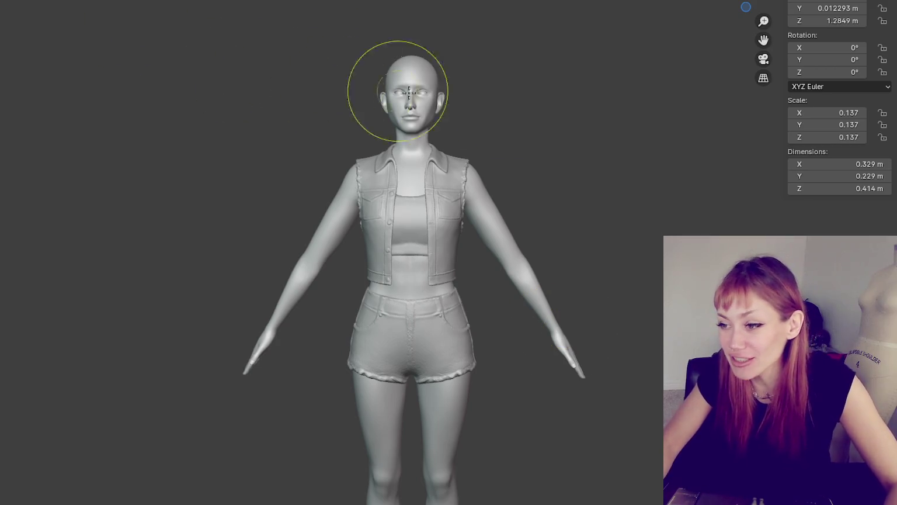
scroll(510, 200, up, 3)
scroll(505, 191, up, 3)
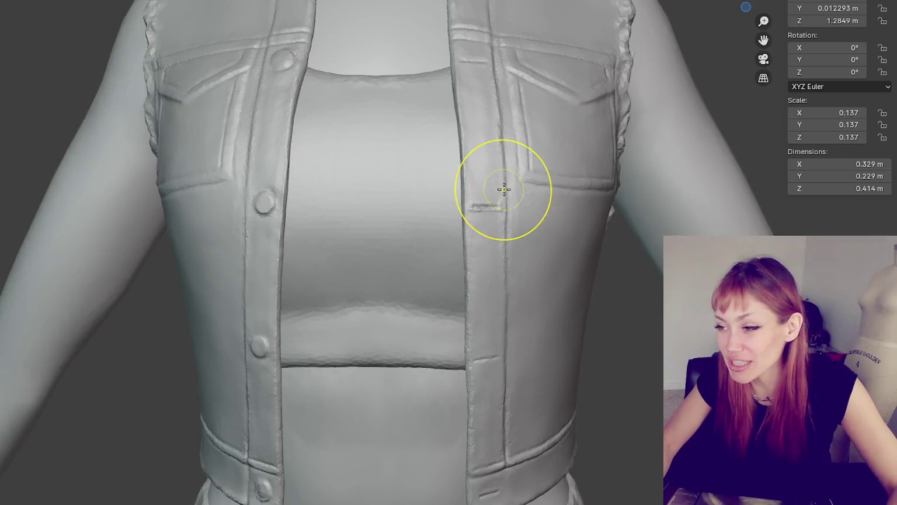
Step: Smooth the vest's opening edge down the chest, then check it from the numpad 1 front view
scroll(372, 233, up, 3)
middle_drag(390, 226, 511, 200)
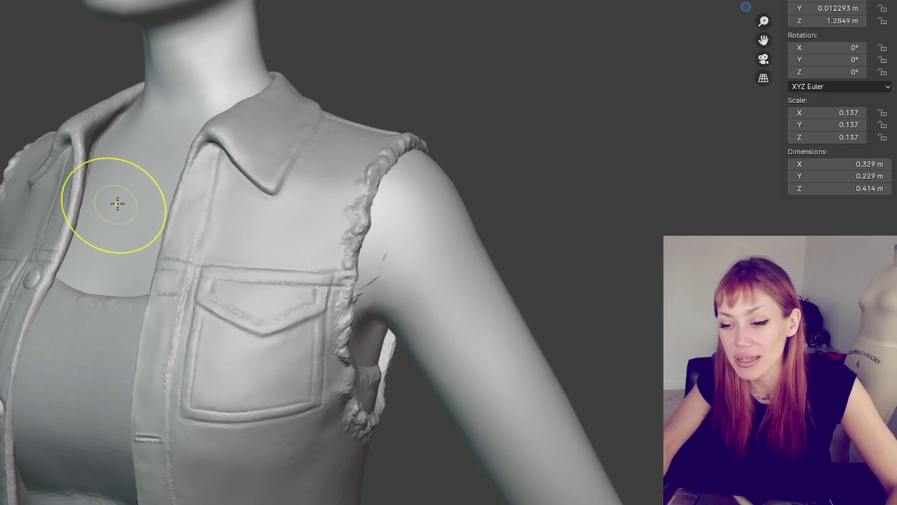
mouse_move(121, 200)
middle_down()
mouse_move(229, 138)
mouse_move(141, 370)
middle_up()
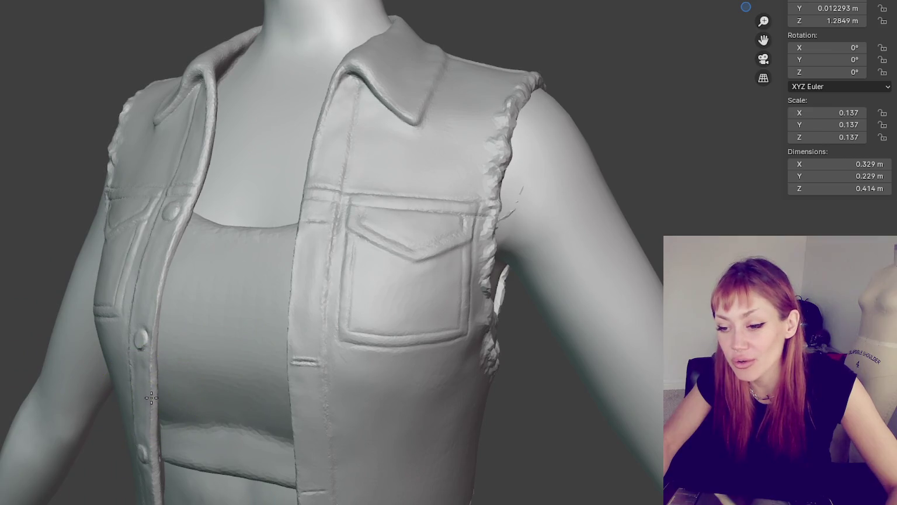
middle_drag(186, 376, 160, 346)
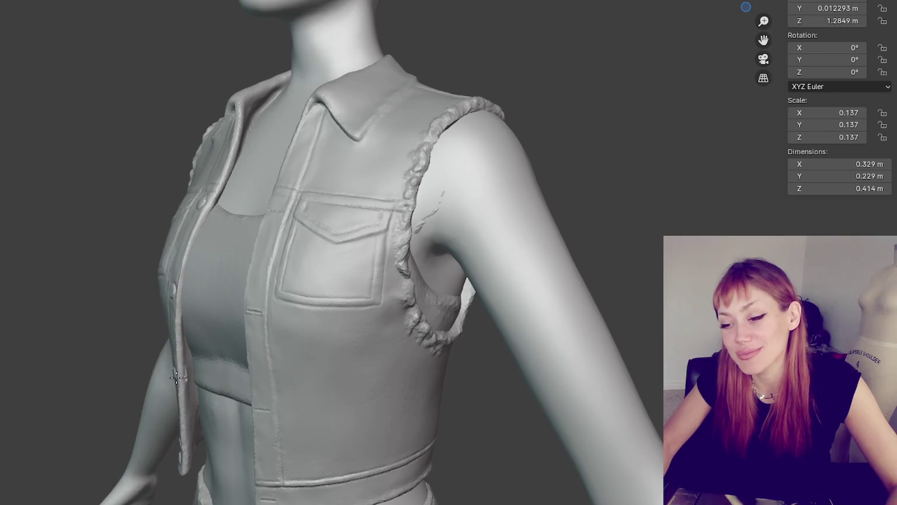
mouse_move(186, 375)
middle_down()
mouse_move(291, 401)
mouse_move(160, 380)
middle_up()
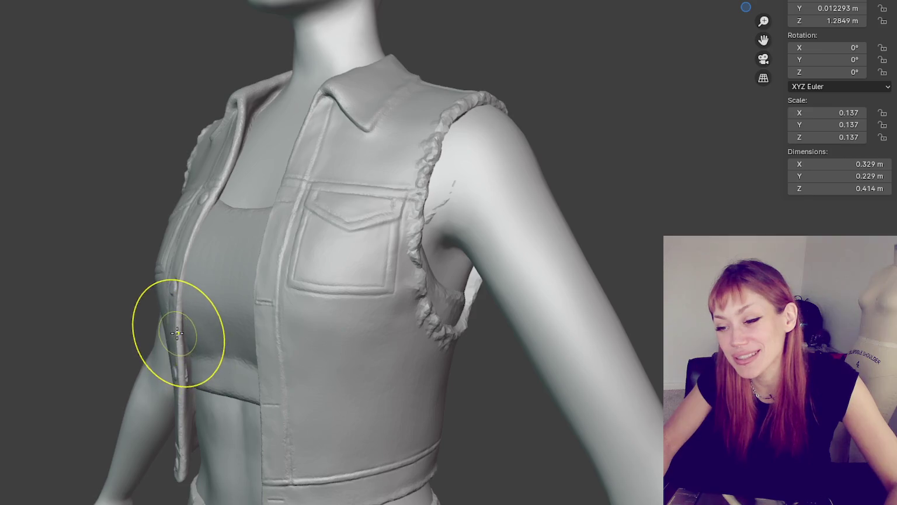
middle_drag(183, 331, 649, 373)
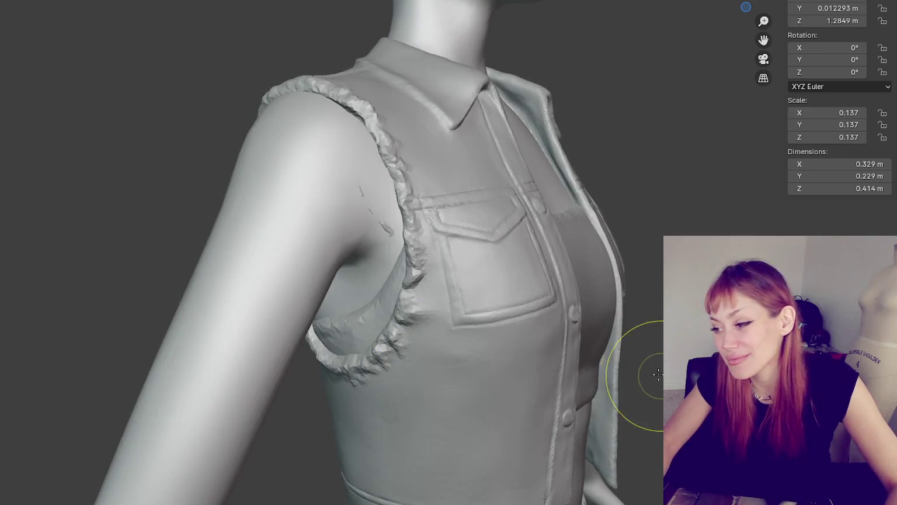
drag(616, 346, 617, 321)
mouse_move(620, 320)
middle_down()
mouse_move(617, 371)
mouse_move(597, 350)
mouse_move(610, 362)
mouse_move(602, 362)
middle_up()
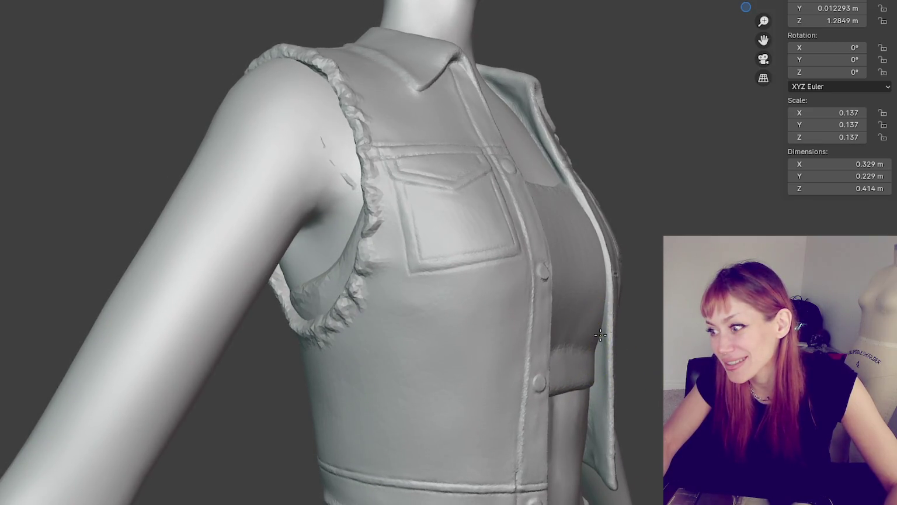
key(KP_1)
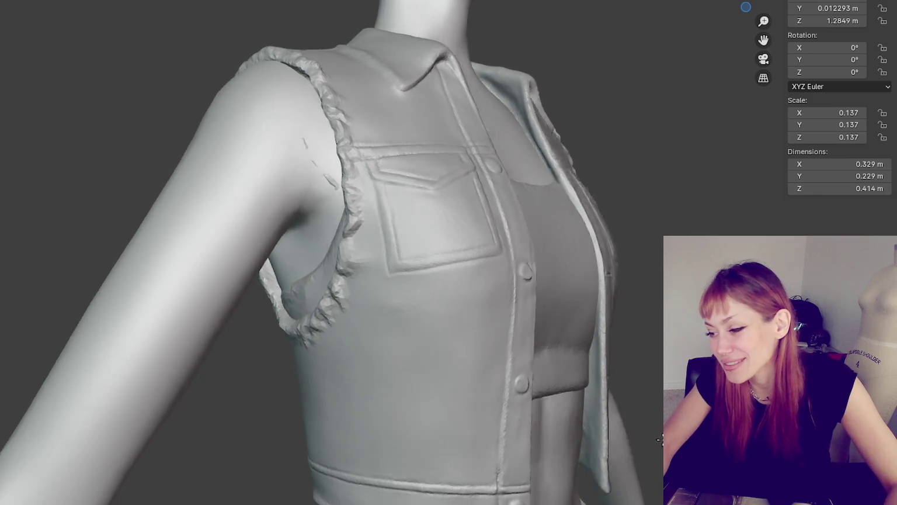
middle_drag(511, 431, 391, 444)
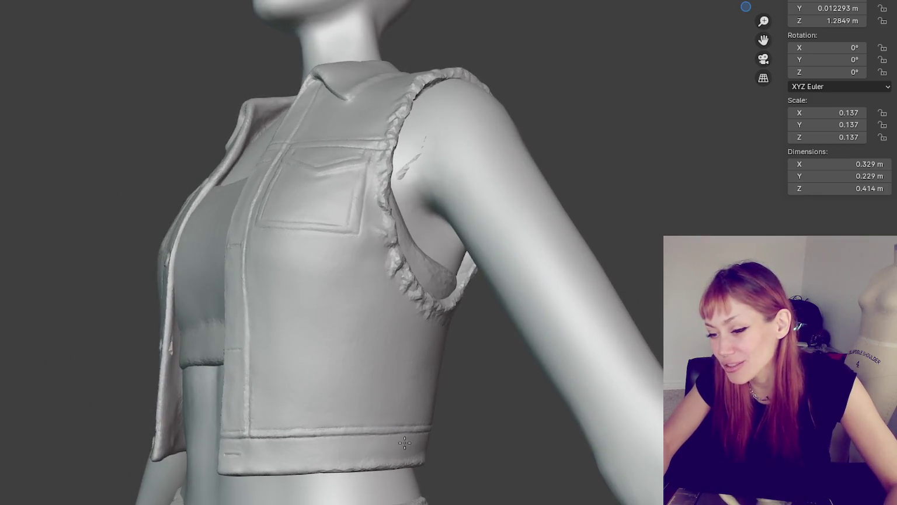
mouse_move(180, 432)
middle_down()
mouse_move(237, 433)
mouse_move(331, 373)
middle_up()
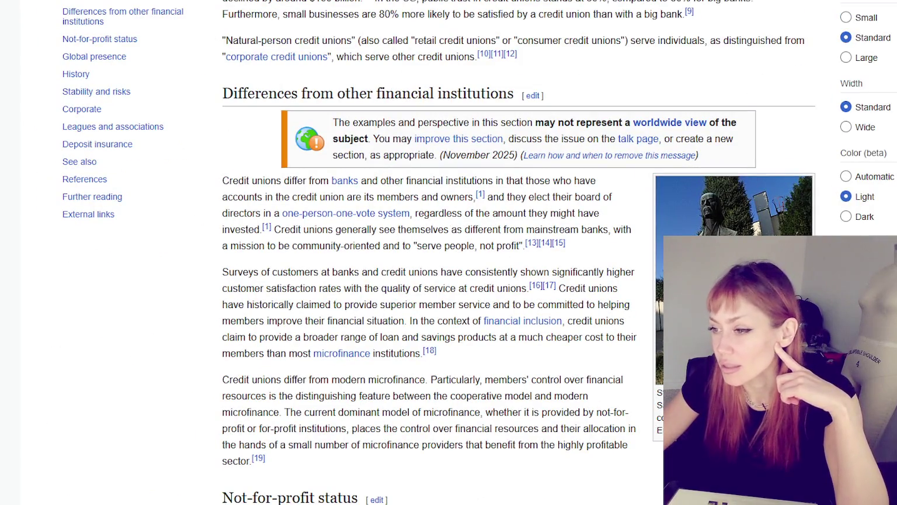
Step: Scroll down through the credit union article's differences from other financial institutions section
scroll(483, 336, down, 1)
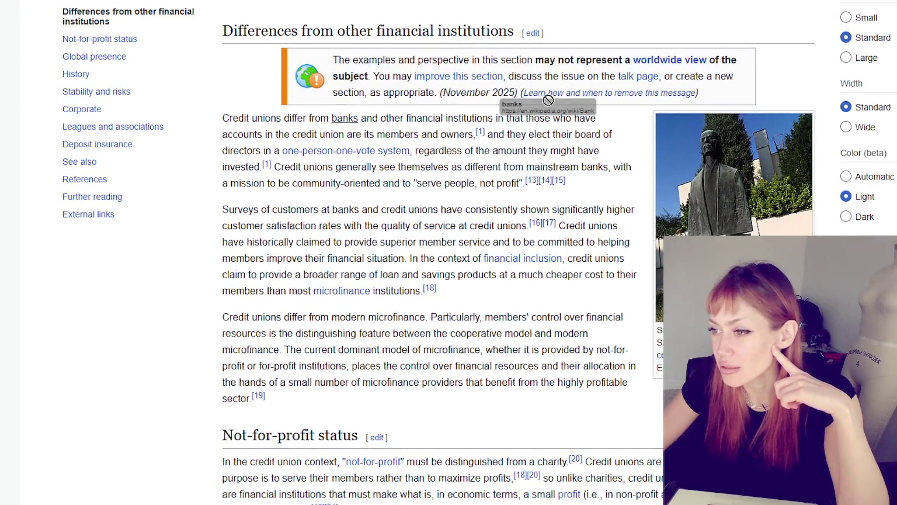
Step: Select a few words in the first paragraph of the article's differences section
mouse_move(238, 133)
mouse_down()
mouse_move(483, 131)
mouse_move(533, 134)
mouse_move(530, 150)
mouse_up()
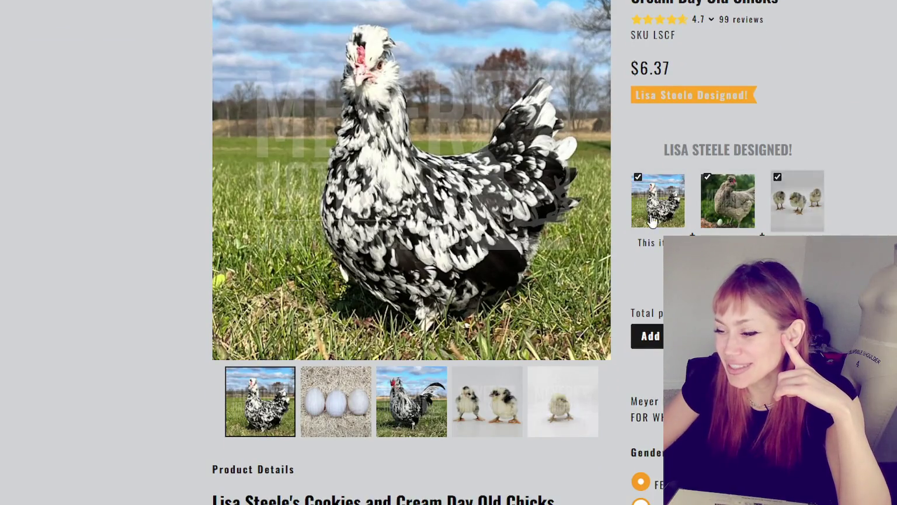
Step: Show the single-chick Cookies and Cream photo as the main image, then scroll down the page
click(495, 432)
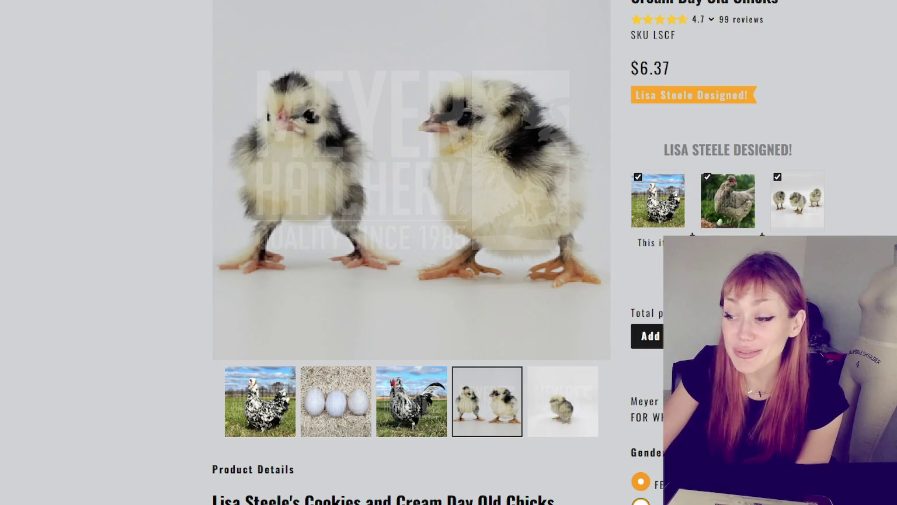
click(550, 412)
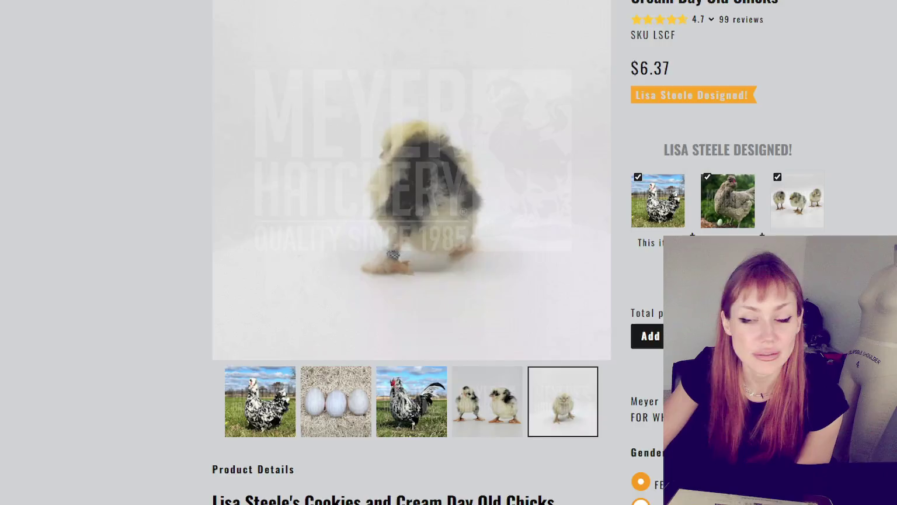
scroll(425, 115, down, 1)
scroll(425, 115, down, 1)
scroll(425, 115, down, 1)
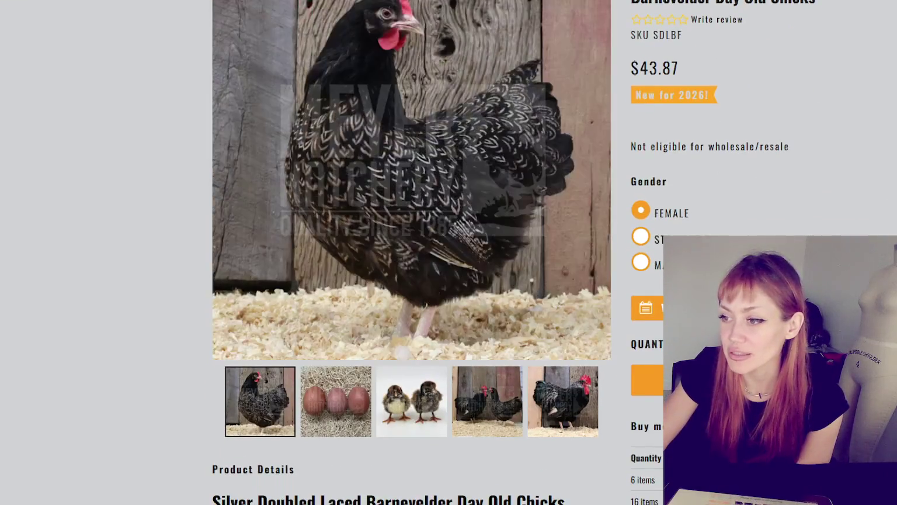
Step: Browse the Barnevelder gallery photos: two chicks, rooster and hen, then two chicks again
scroll(425, 115, up, 2)
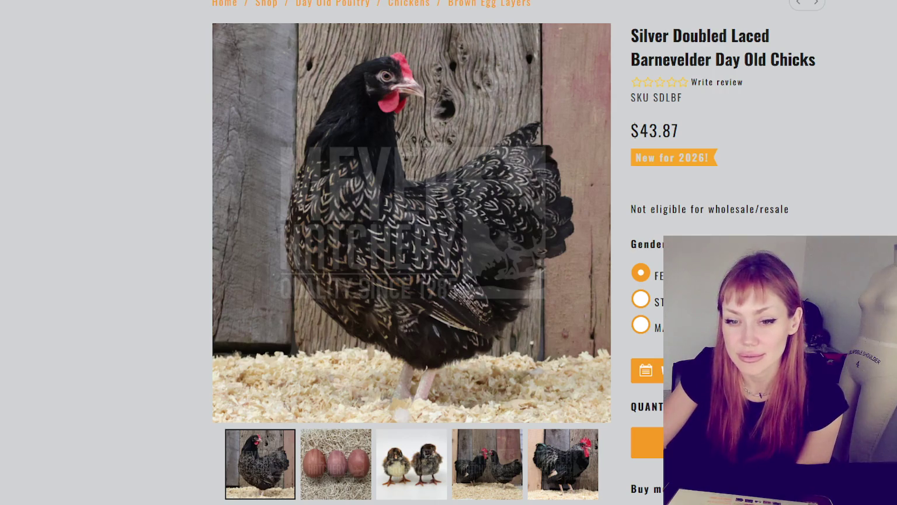
scroll(39, 378, down, 1)
click(389, 405)
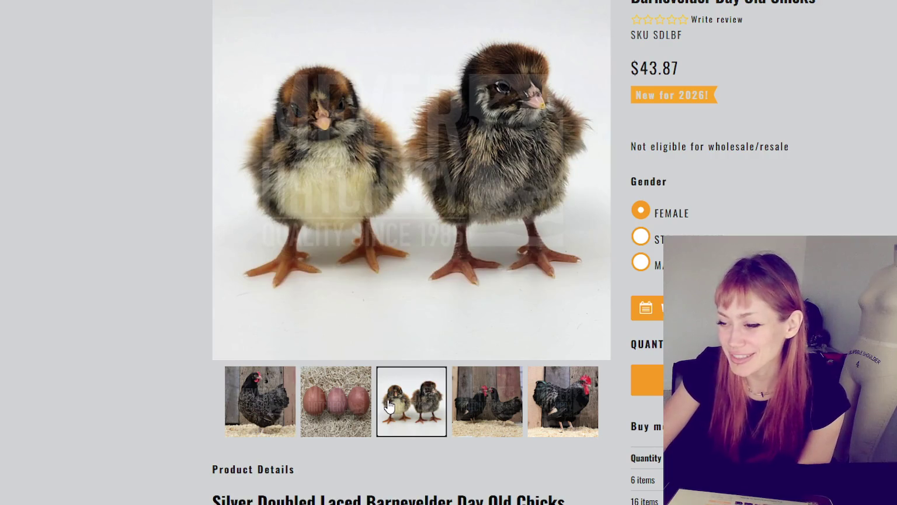
click(487, 400)
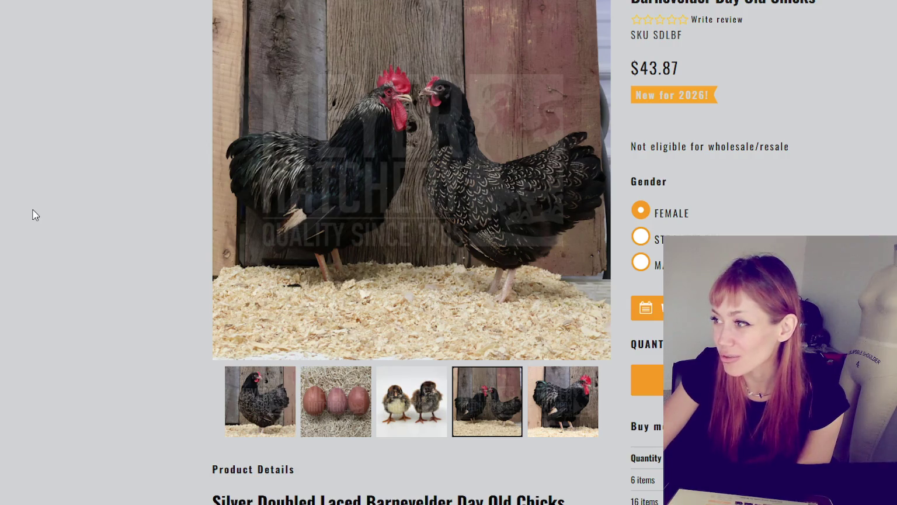
click(412, 401)
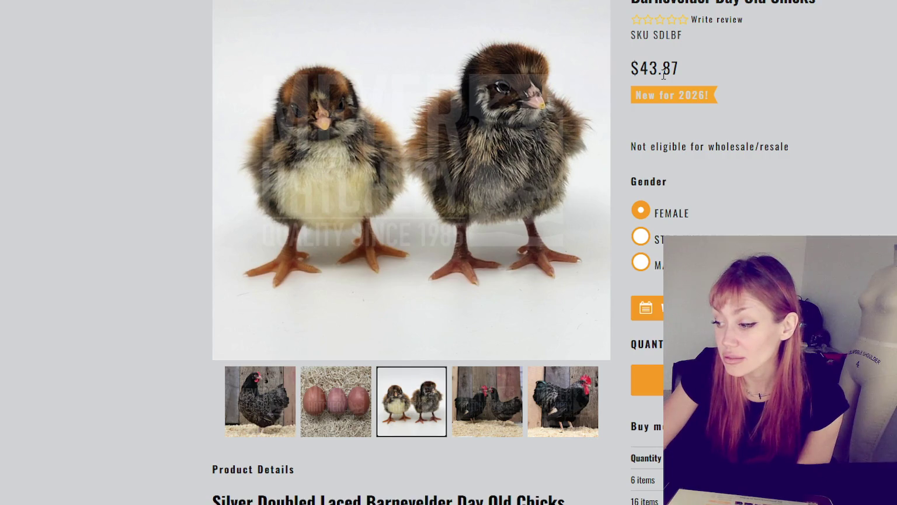
Step: Check the Breed Availability table and related products, ending on the Cookies and Cream adult hen photo
scroll(664, 74, down, 4)
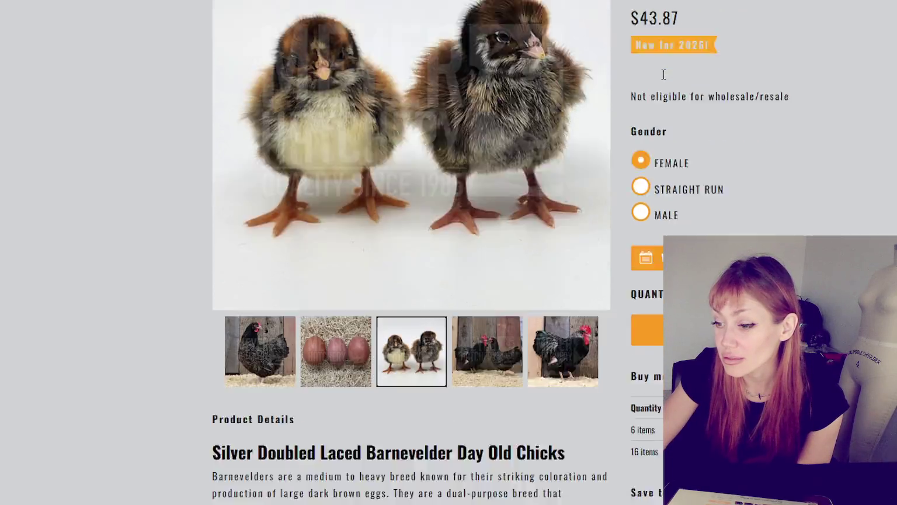
scroll(664, 76, down, 3)
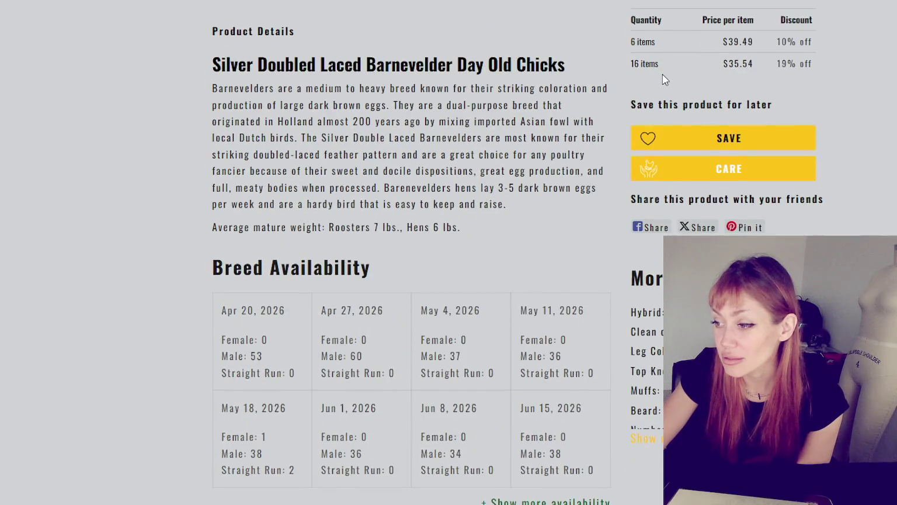
scroll(662, 76, down, 3)
scroll(662, 76, down, 2)
scroll(662, 76, down, 1)
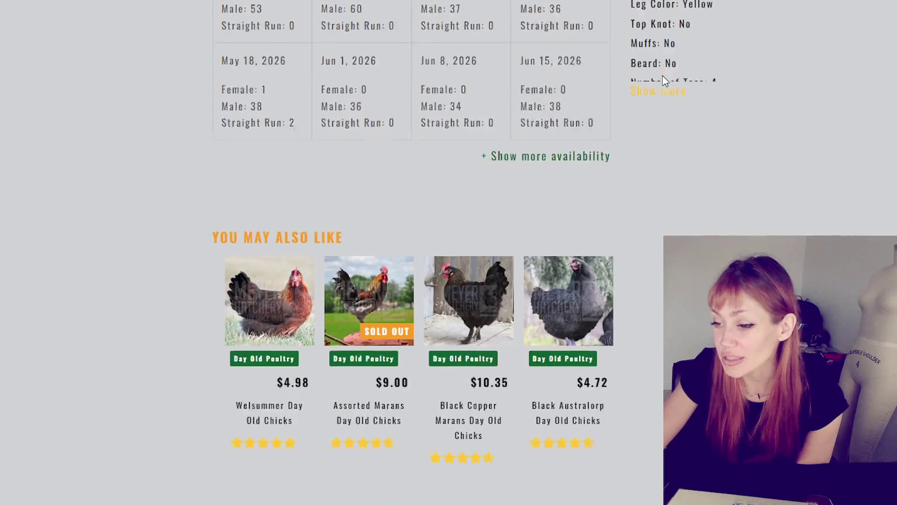
scroll(662, 76, down, 2)
scroll(663, 79, down, 3)
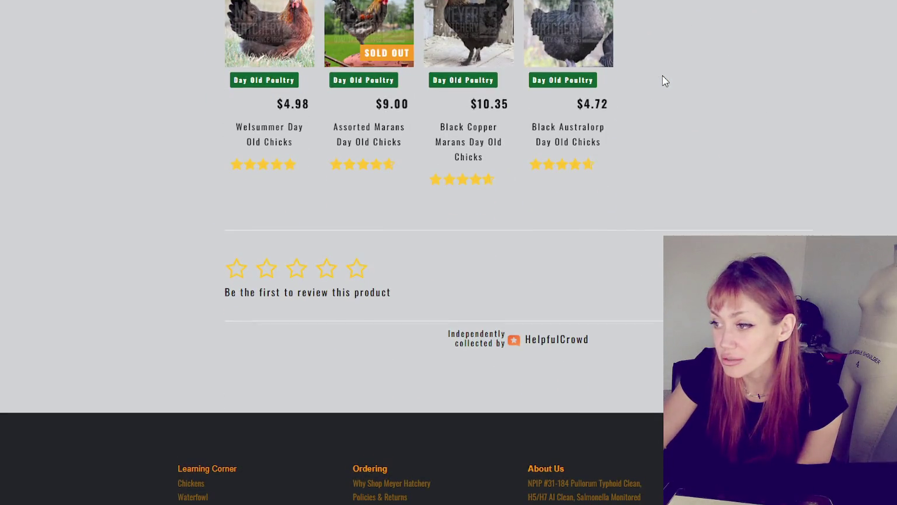
scroll(663, 79, up, 4)
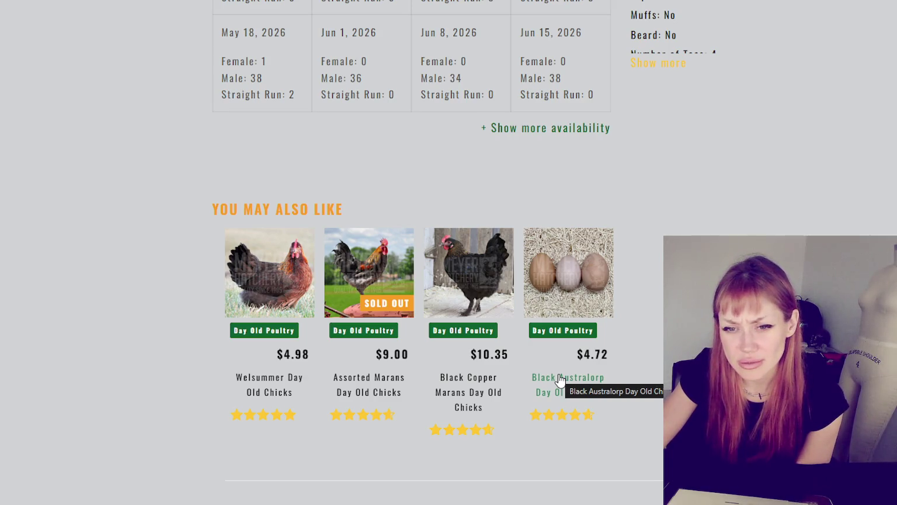
scroll(571, 374, up, 12)
scroll(571, 374, up, 3)
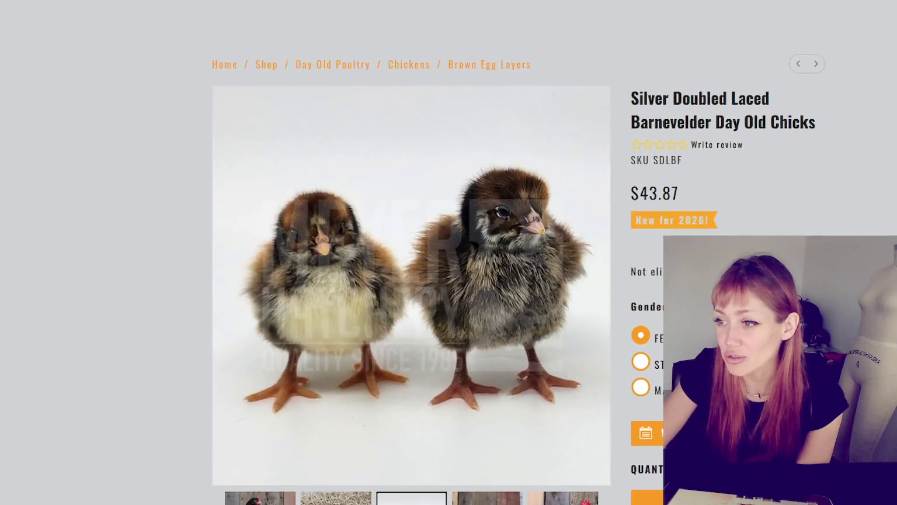
scroll(260, 274, down, 4)
click(260, 274)
scroll(260, 275, up, 4)
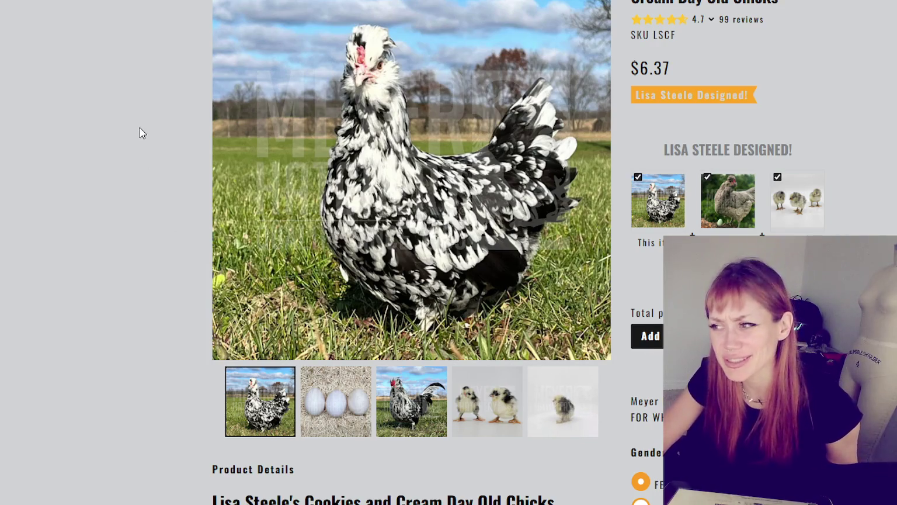
Step: Open the $4.45 Production Pack Assortment Day Old Chicks product from 'You may also like'
scroll(140, 133, down, 5)
scroll(143, 133, down, 10)
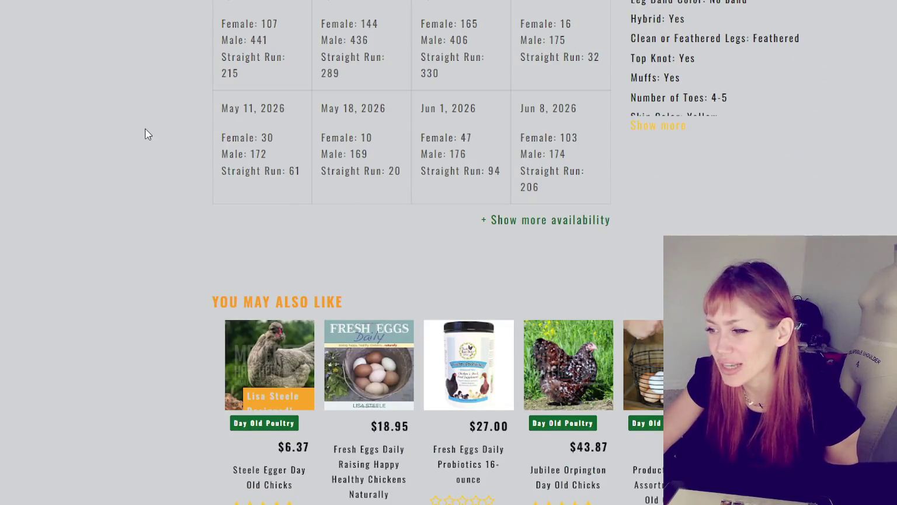
scroll(147, 133, down, 5)
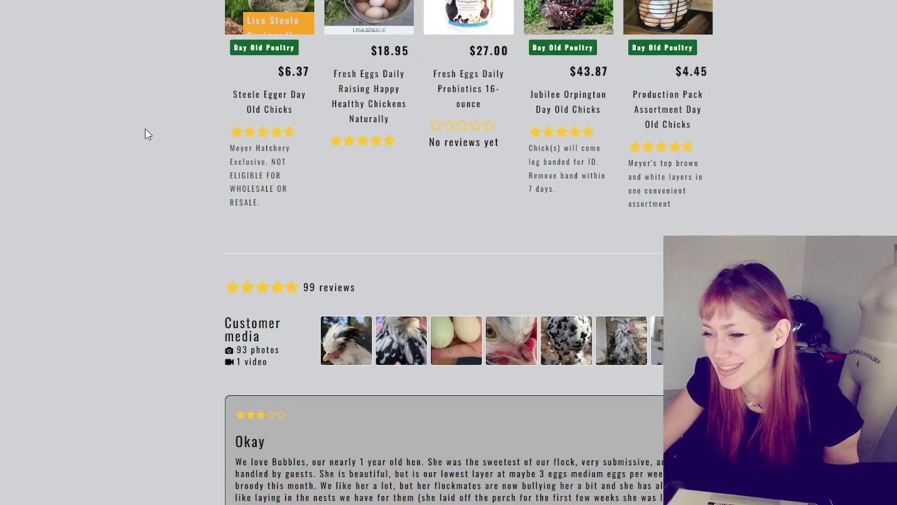
scroll(146, 133, up, 3)
scroll(145, 134, up, 2)
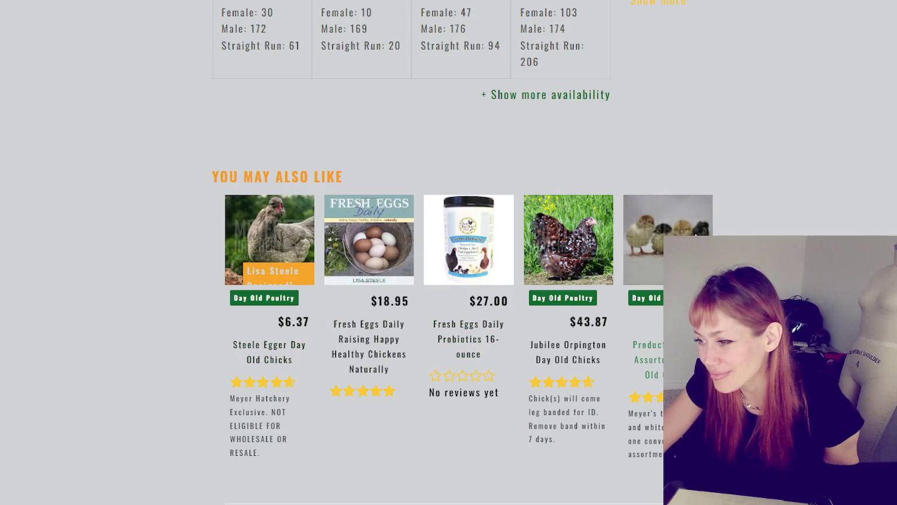
scroll(695, 235, up, 1)
scroll(695, 234, down, 1)
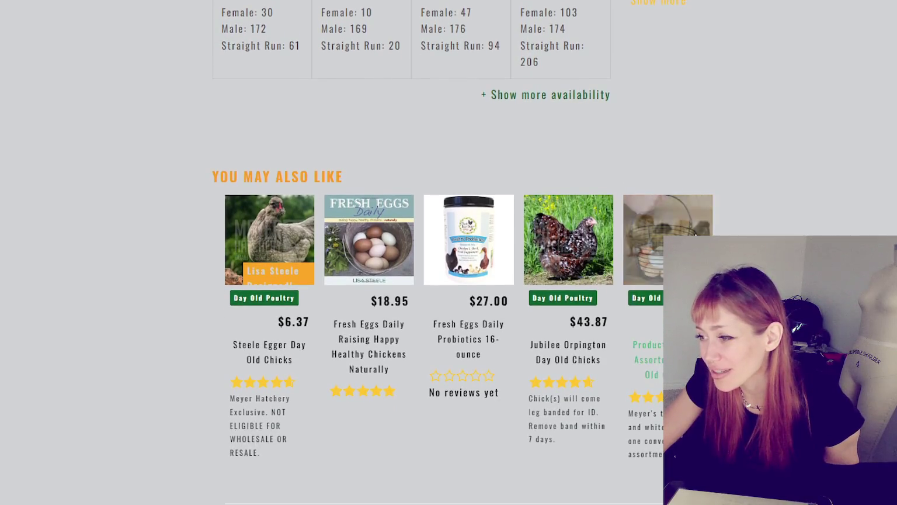
click(695, 235)
scroll(887, 232, down, 2)
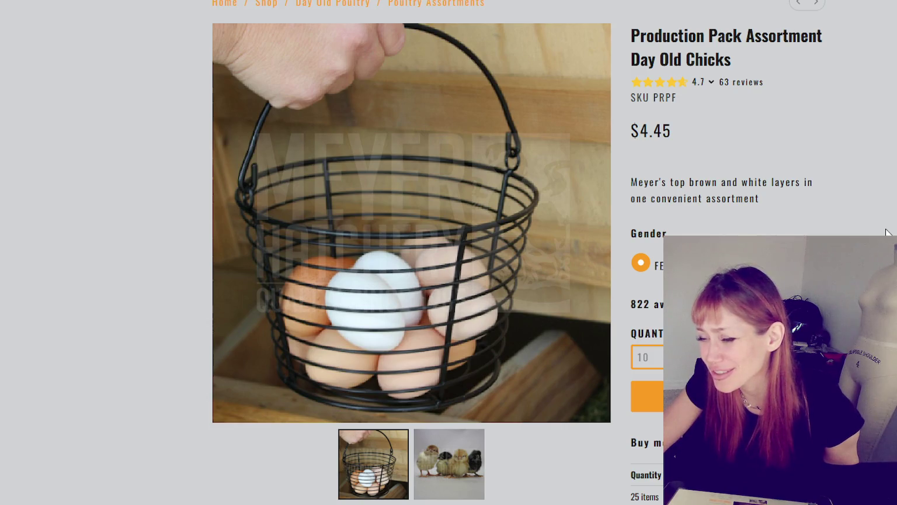
Step: Skim the Production Pack description and availability, then zoom Blender's viewport onto the full-body sculpt
scroll(887, 233, down, 1)
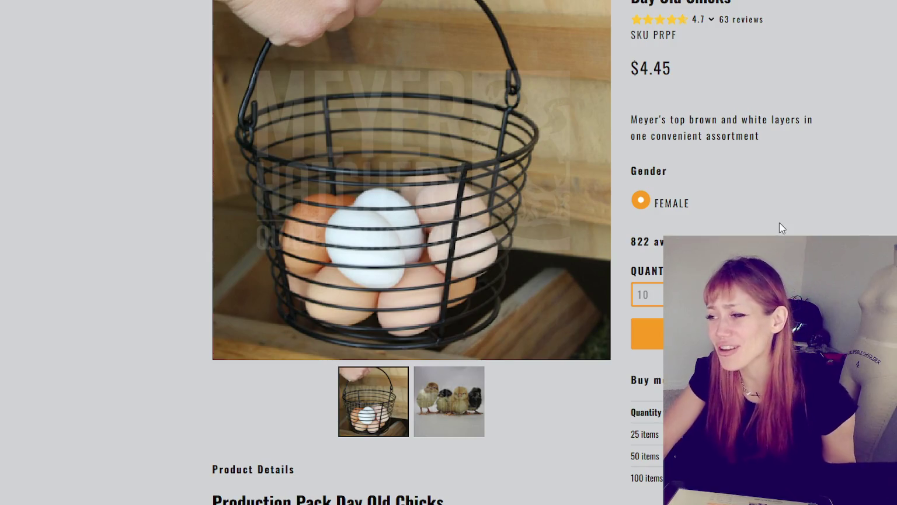
scroll(779, 222, down, 1)
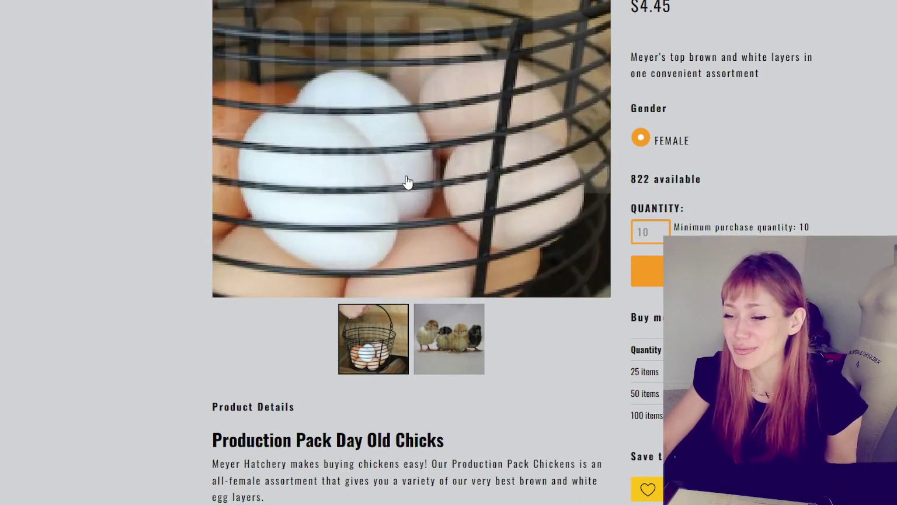
scroll(407, 182, down, 3)
scroll(420, 202, down, 4)
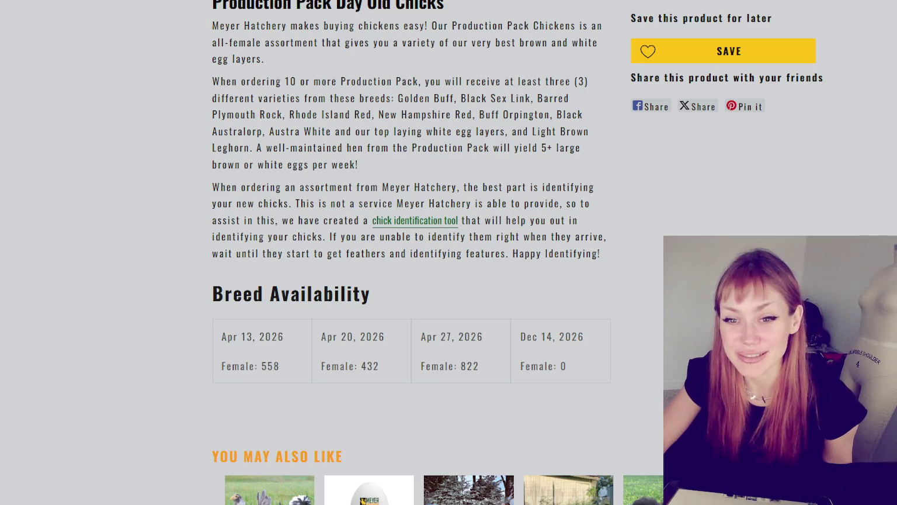
scroll(411, 252, up, 5)
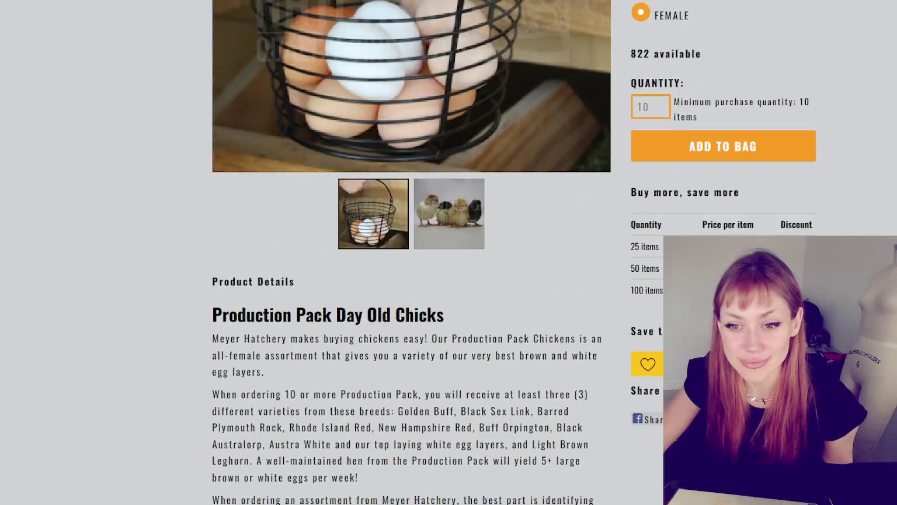
scroll(411, 253, up, 4)
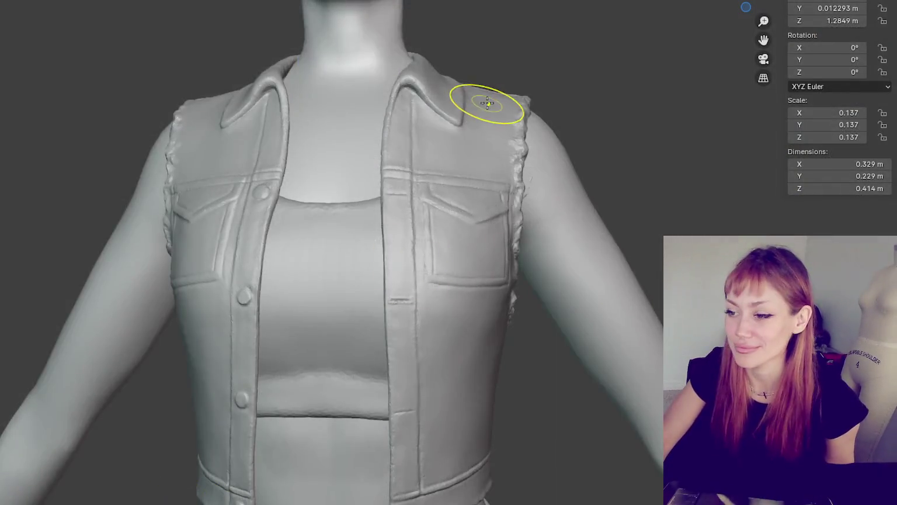
scroll(471, 261, down, 5)
scroll(500, 310, down, 3)
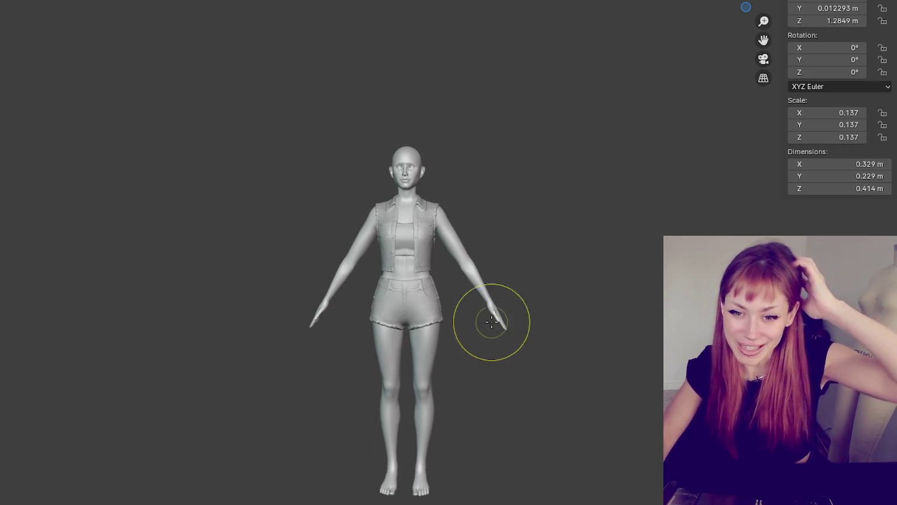
scroll(187, 327, up, 4)
scroll(184, 312, down, 1)
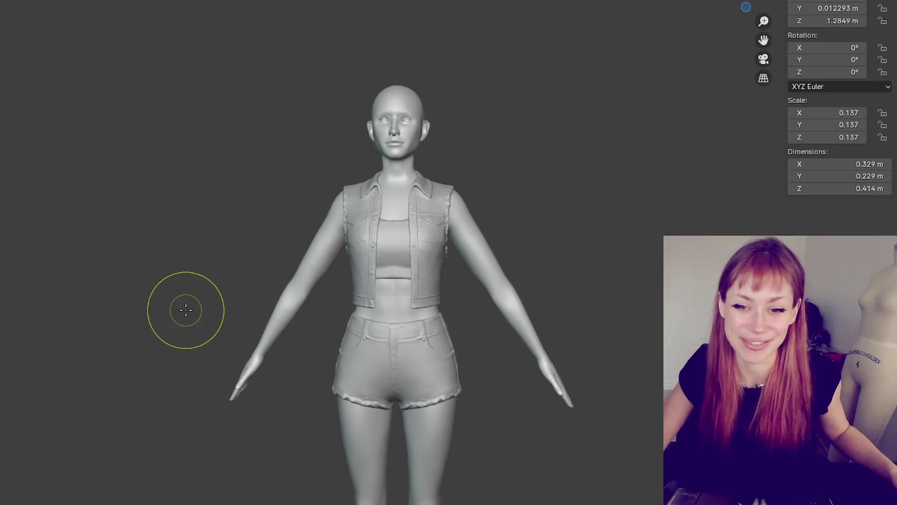
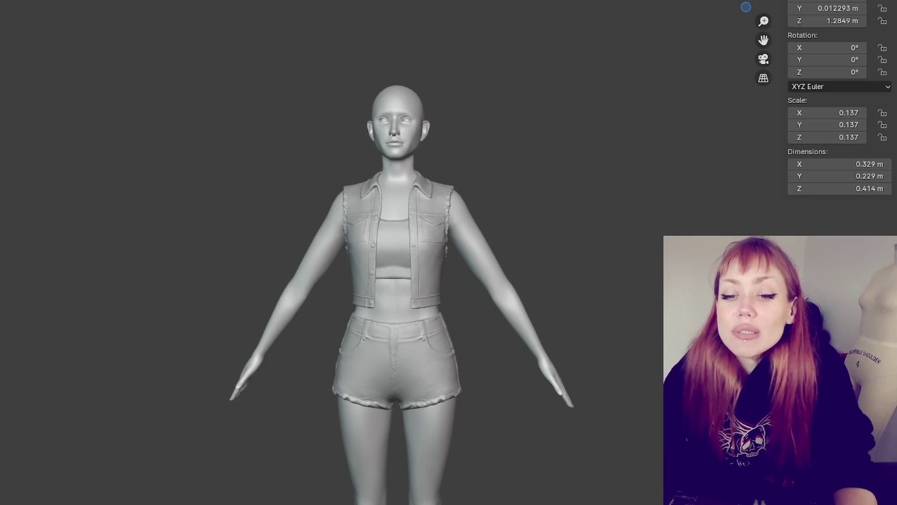
Step: Orbit to the figure's back and the vest hem, then return to a three-quarter front view
scroll(458, 360, up, 3)
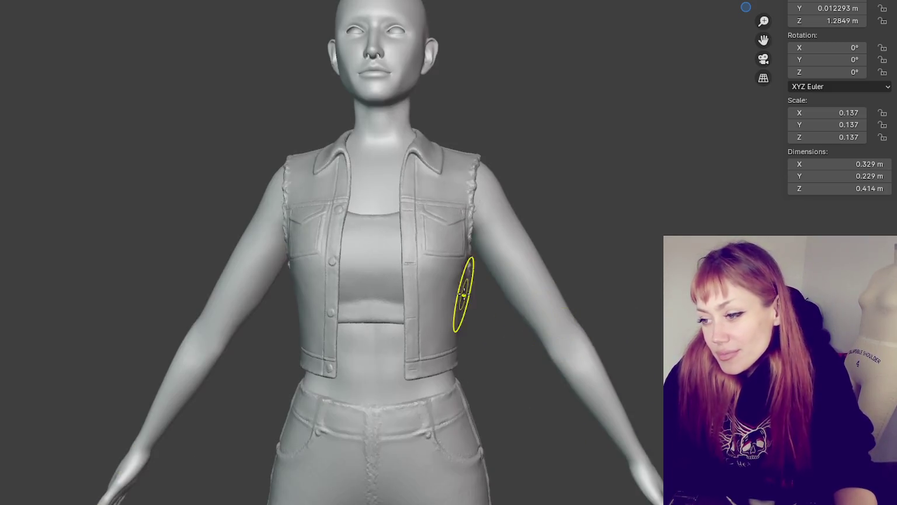
middle_drag(458, 360, 642, 350)
key(ctrl+KP_1)
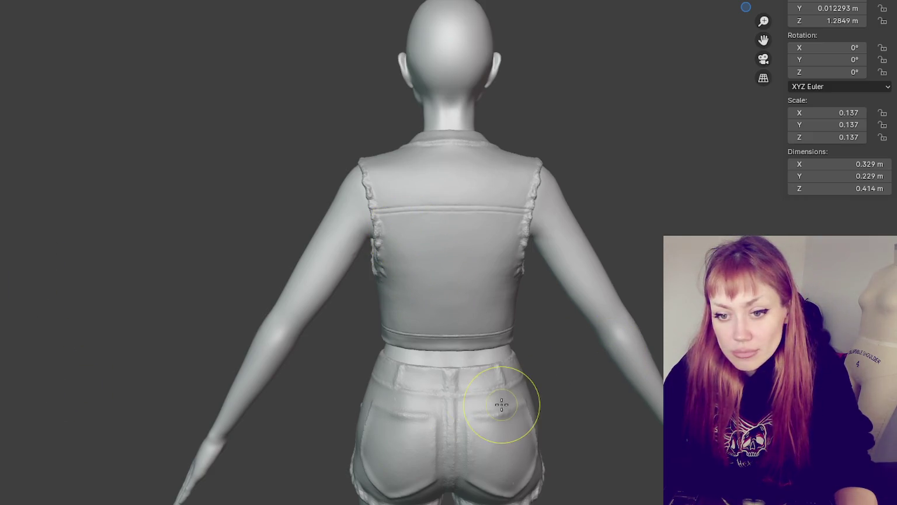
scroll(503, 399, up, 3)
scroll(507, 373, up, 1)
scroll(510, 339, up, 1)
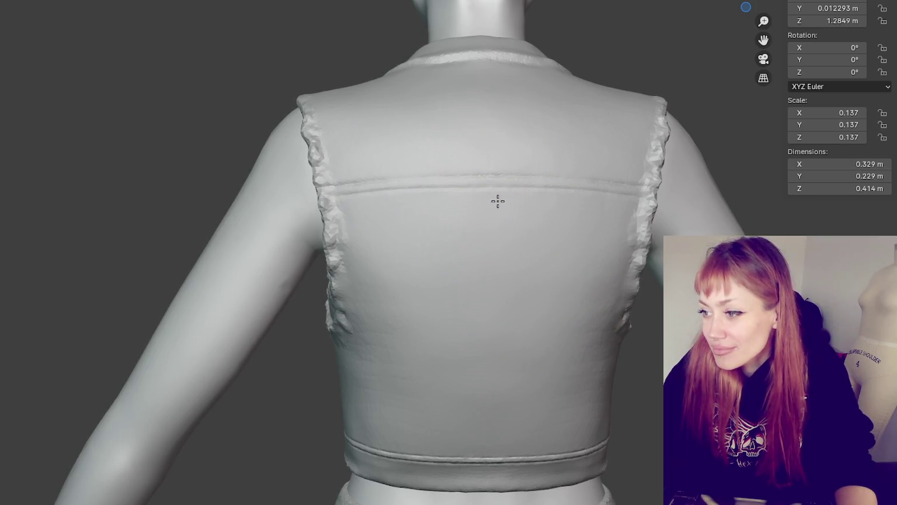
shift+middle_drag(496, 200, 467, 180)
click(350, 185)
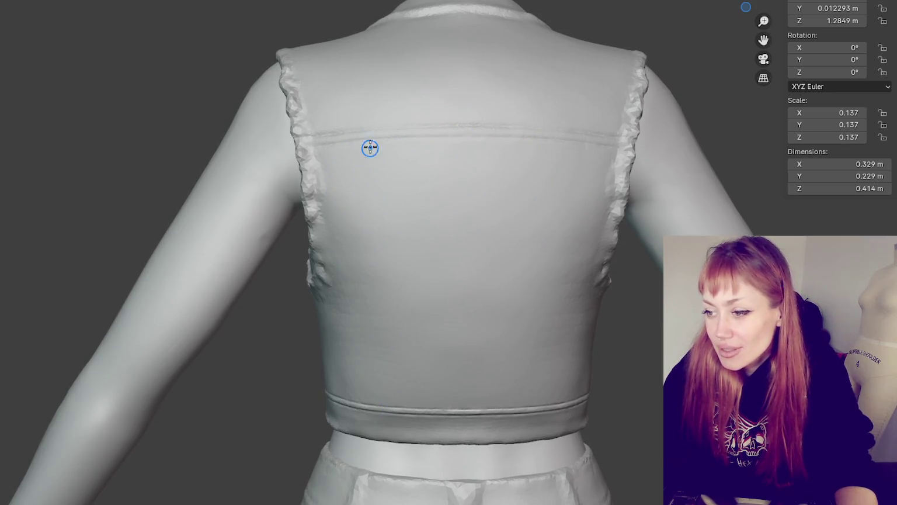
scroll(424, 305, down, 5)
middle_drag(425, 304, 596, 262)
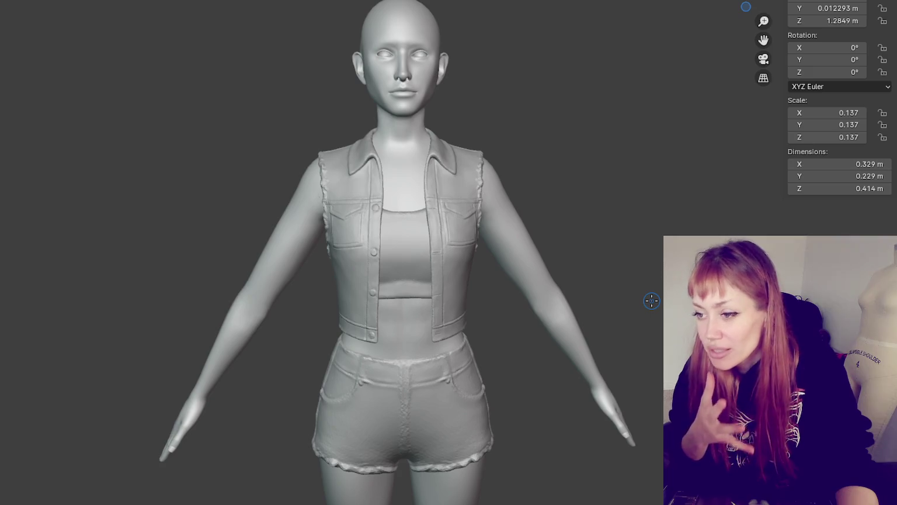
mouse_move(651, 300)
middle_down()
mouse_move(515, 164)
mouse_move(644, 80)
mouse_move(551, 92)
mouse_move(275, 90)
mouse_move(306, 86)
mouse_move(460, 88)
mouse_move(429, 105)
mouse_move(307, 120)
mouse_move(386, 131)
mouse_move(216, 125)
mouse_move(342, 129)
middle_up()
Step: Switch to Object Mode, select the denim vest, and inspect its armholes from both shoulders
key(q)
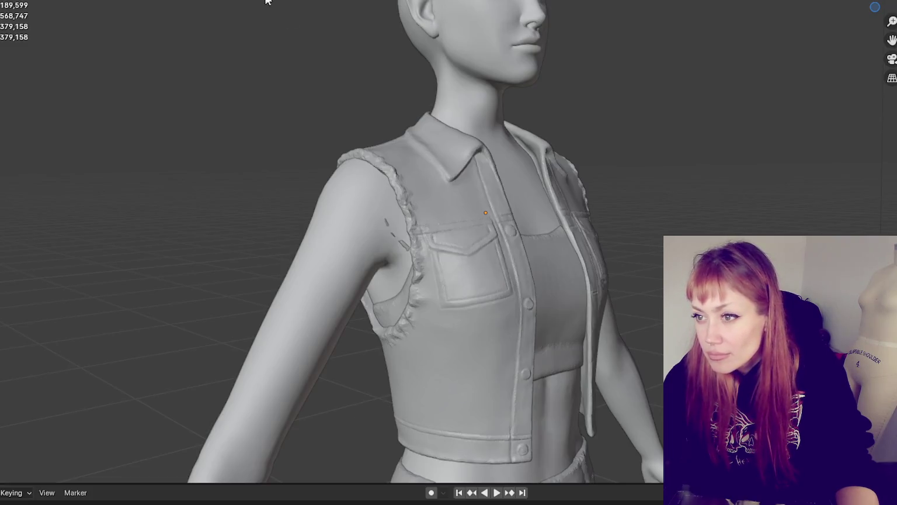
click(441, 159)
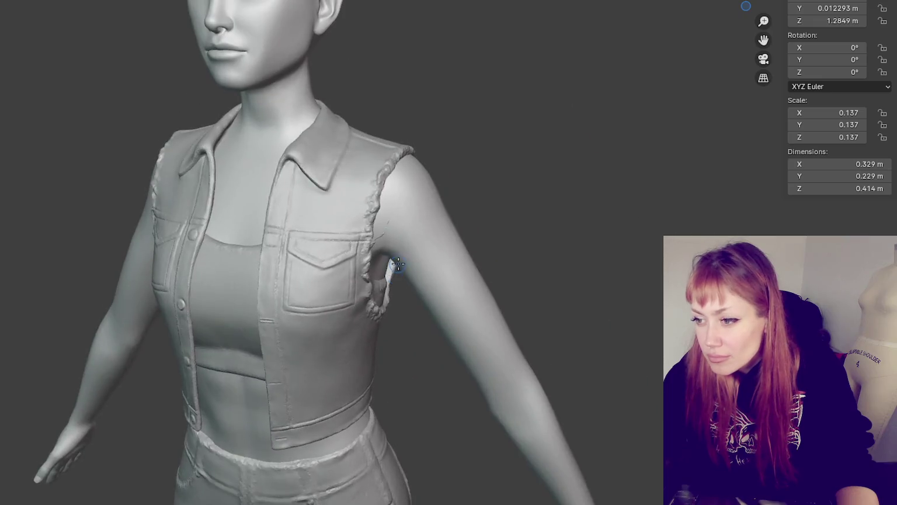
middle_drag(374, 175, 347, 183)
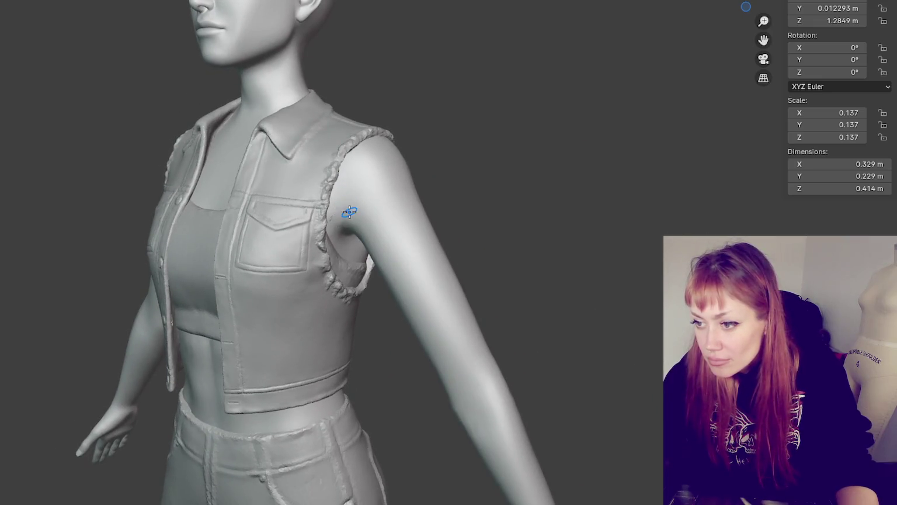
middle_drag(349, 212, 321, 194)
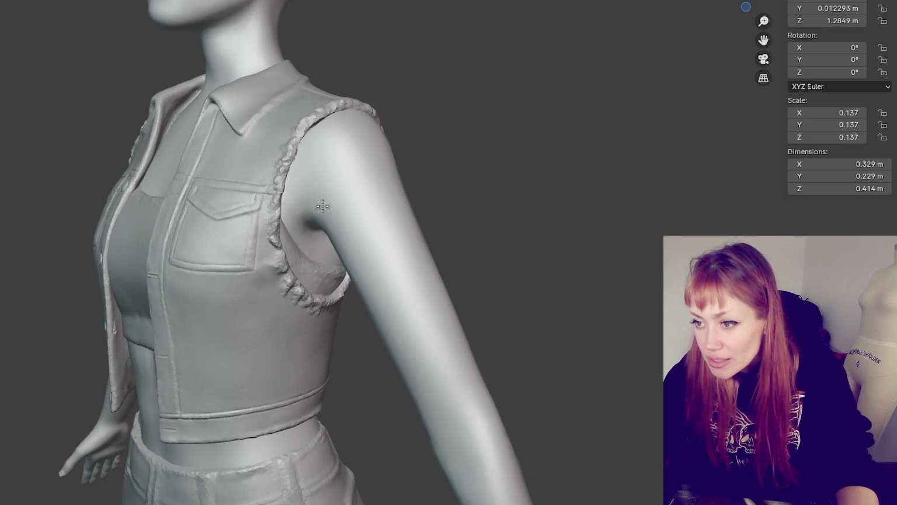
middle_drag(315, 173, 358, 153)
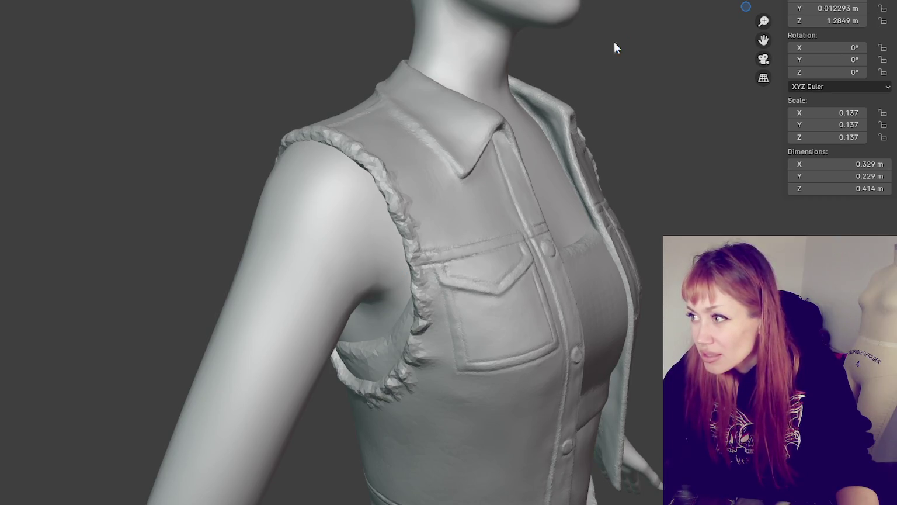
scroll(637, 35, down, 5)
scroll(570, 36, down, 2)
scroll(452, 90, down, 3)
mouse_move(453, 89)
middle_down()
mouse_move(292, 90)
mouse_move(194, 76)
mouse_move(232, 121)
middle_up()
scroll(369, 183, up, 4)
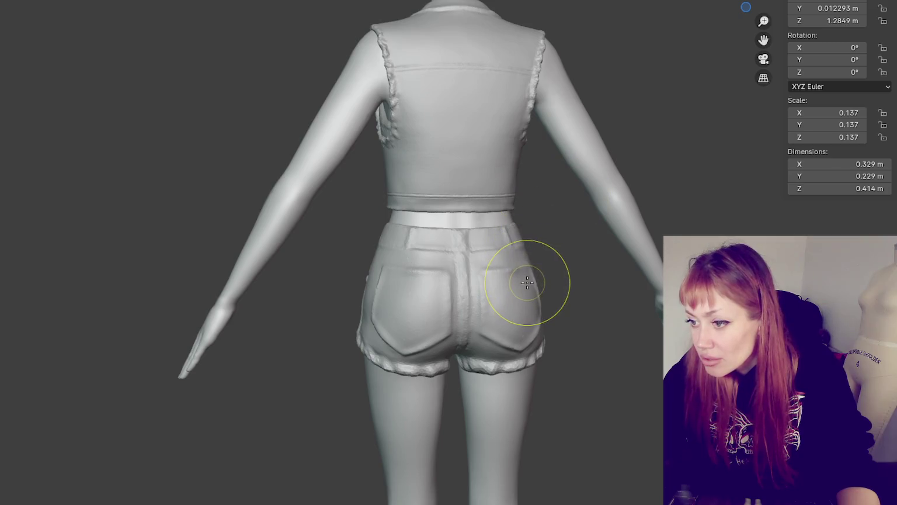
middle_drag(553, 267, 495, 267)
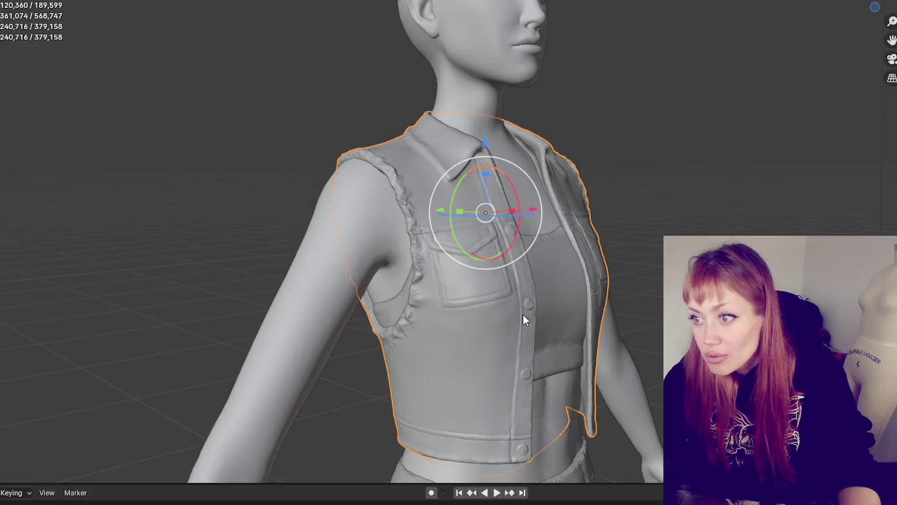
Step: Select the denim shorts and orbit around their back to review them
click(405, 470)
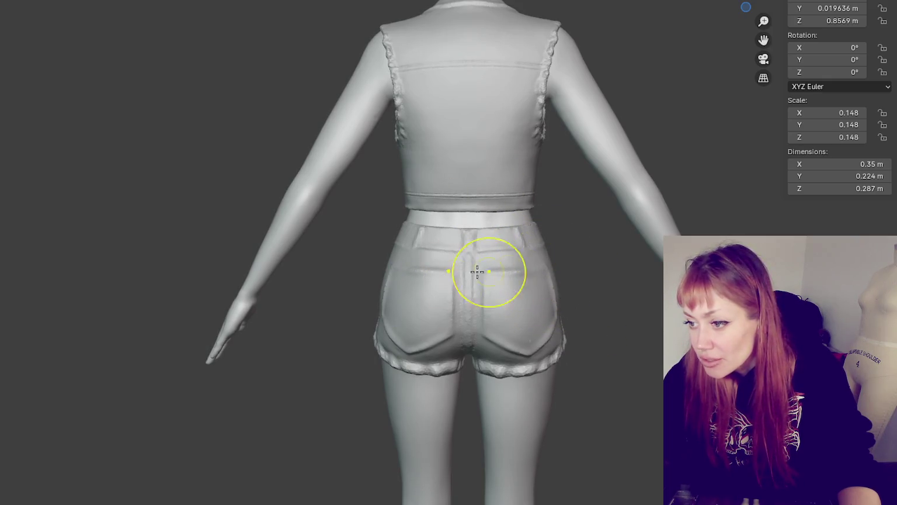
mouse_move(411, 273)
middle_down()
mouse_move(631, 262)
mouse_move(619, 251)
middle_up()
scroll(615, 248, up, 3)
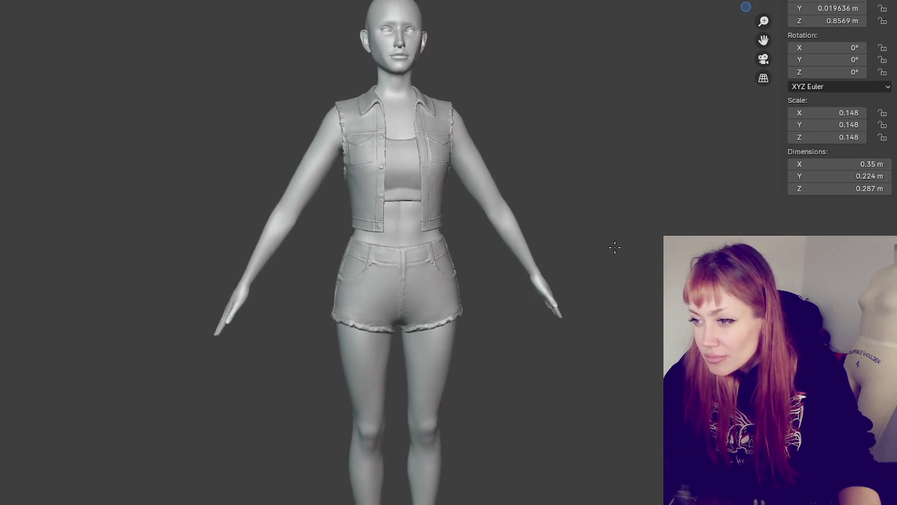
mouse_move(557, 327)
shift+middle_down()
mouse_move(625, 243)
mouse_move(595, 237)
shift+middle_up()
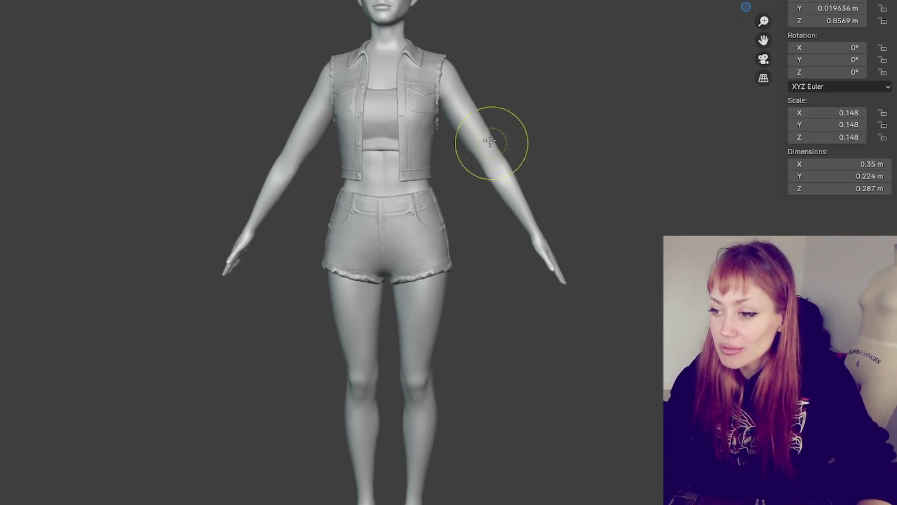
Step: Orbit around the character's back, both sides and waist to check the outfit
mouse_move(541, 241)
middle_down()
mouse_move(875, 227)
mouse_move(782, 251)
middle_up()
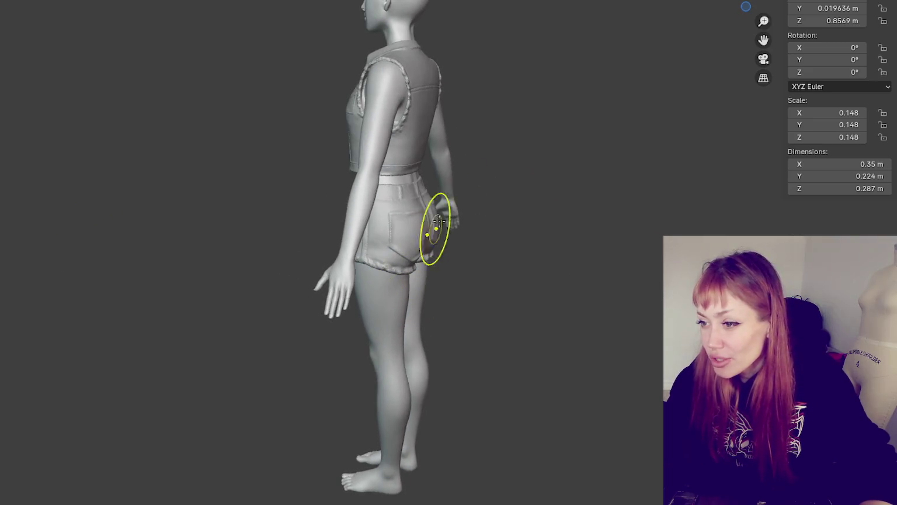
mouse_move(488, 176)
middle_down()
mouse_move(304, 169)
mouse_move(423, 148)
middle_up()
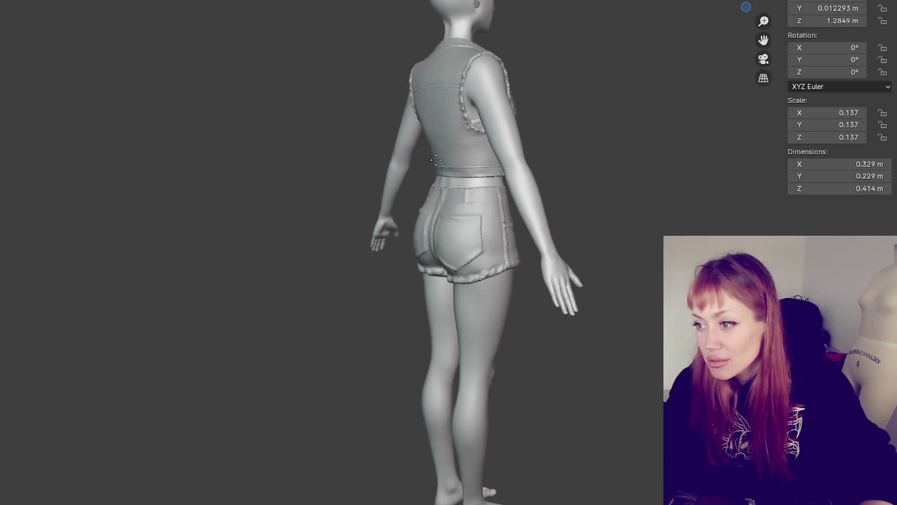
middle_drag(439, 162, 614, 180)
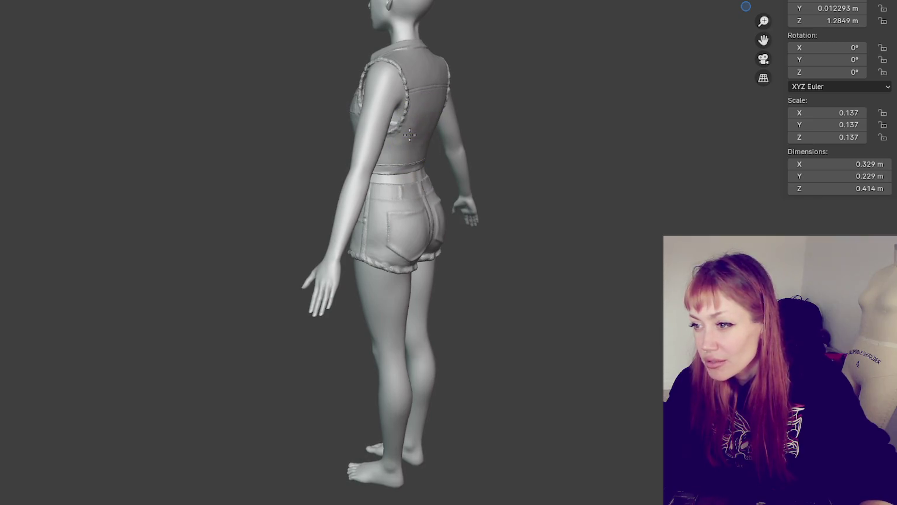
middle_drag(410, 134, 485, 139)
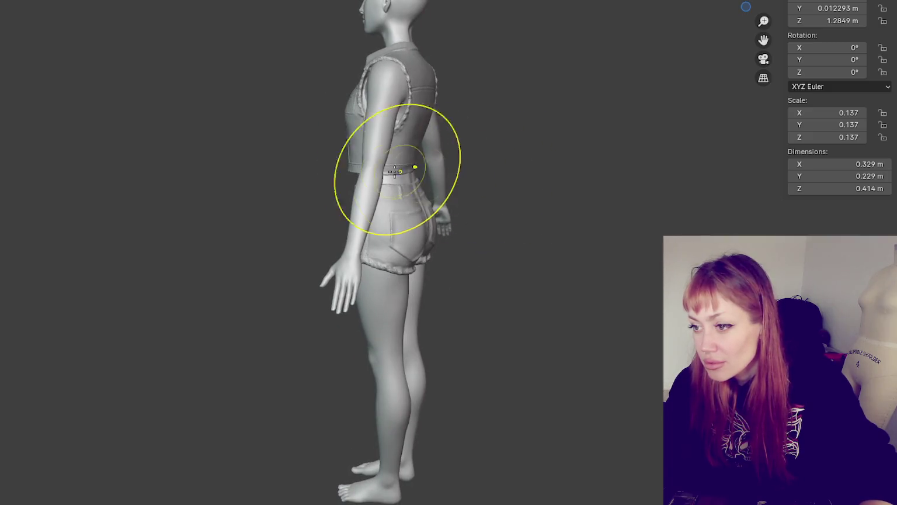
mouse_move(410, 168)
middle_down()
mouse_move(455, 157)
mouse_move(357, 287)
middle_up()
scroll(447, 143, up, 2)
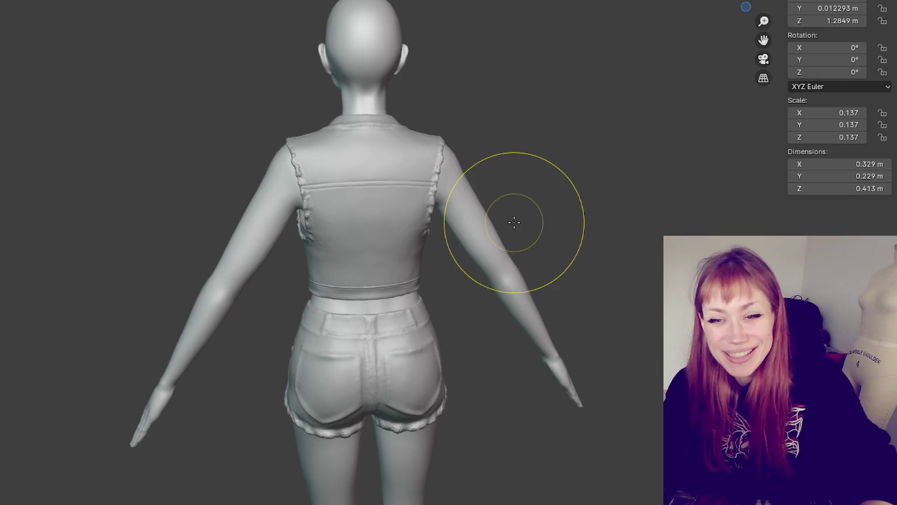
middle_drag(513, 222, 311, 239)
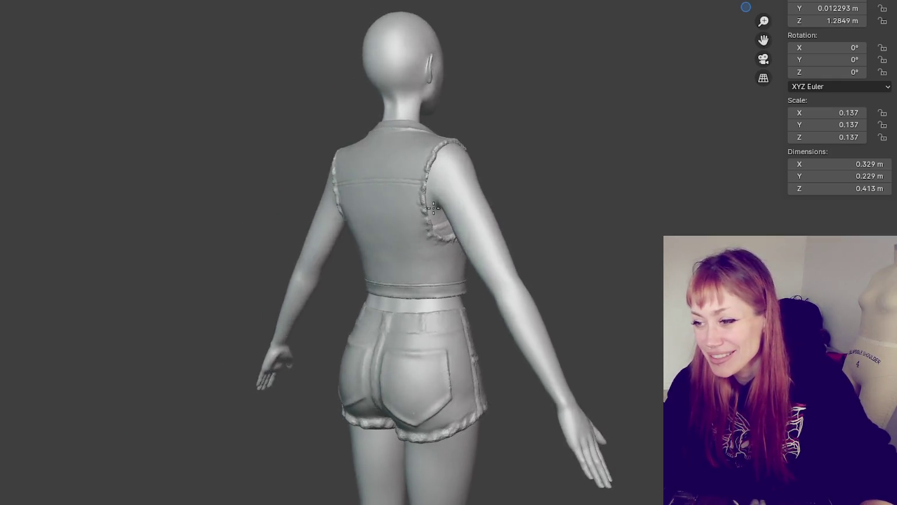
Step: Snap to the front view and frame the full figure including legs and feet
key(KP_1)
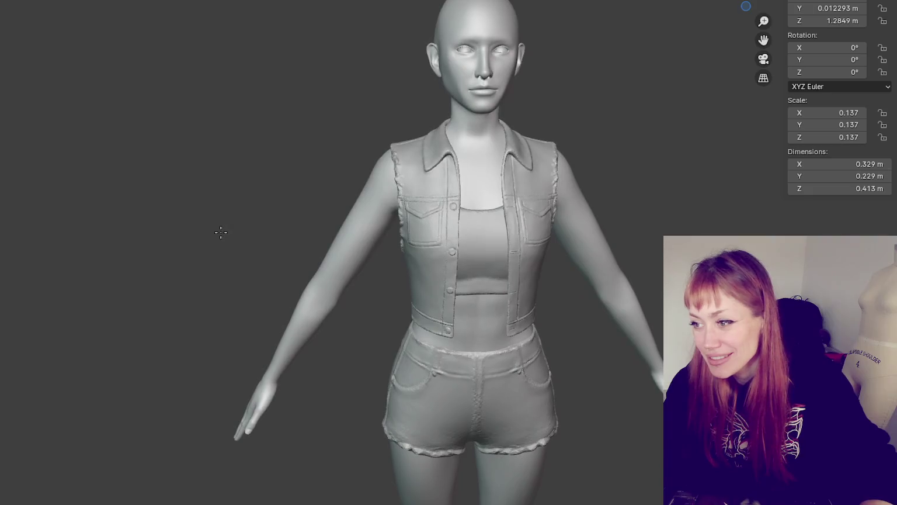
scroll(220, 233, up, 2)
scroll(410, 121, down, 3)
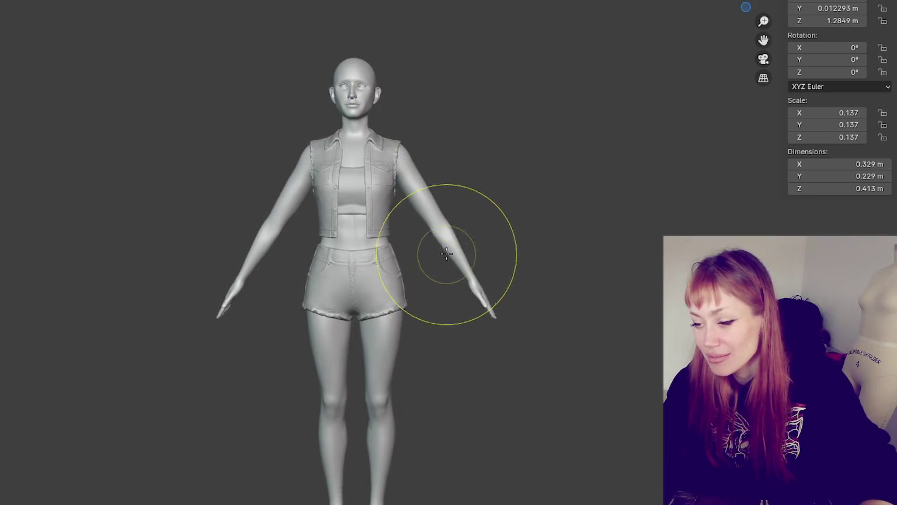
shift+middle_drag(466, 256, 461, 181)
scroll(362, 307, up, 1)
mouse_move(361, 306)
shift+middle_down()
mouse_move(497, 226)
mouse_move(456, 140)
shift+middle_up()
scroll(471, 233, down, 2)
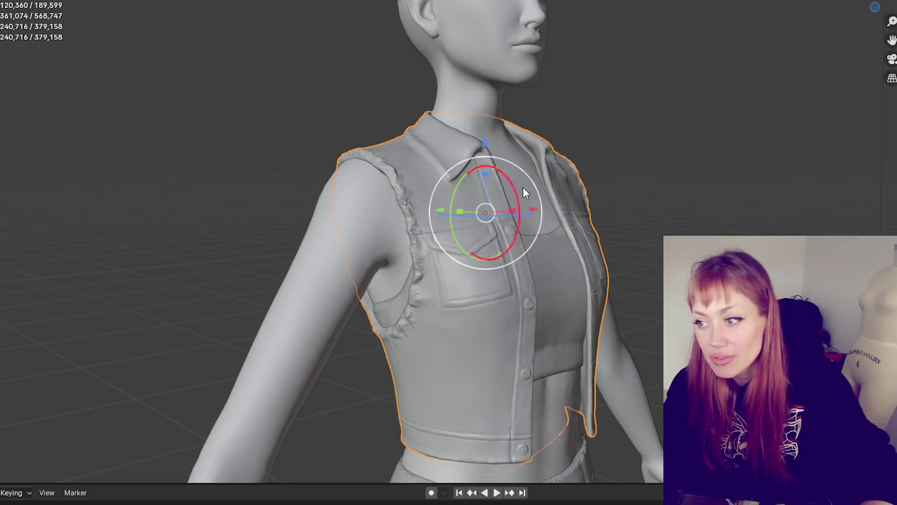
mouse_move(523, 187)
middle_down()
mouse_move(581, 199)
mouse_move(360, 290)
middle_up()
Step: Select the shorts with the other character pieces, then delete and undo to restore them
shift+click(485, 414)
shift+middle_drag(485, 414, 496, 257)
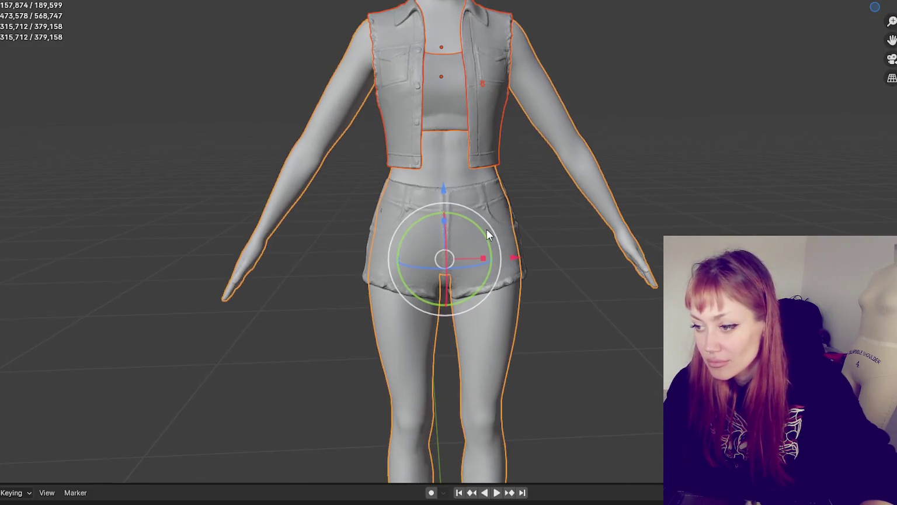
scroll(526, 187, up, 2)
scroll(543, 167, down, 4)
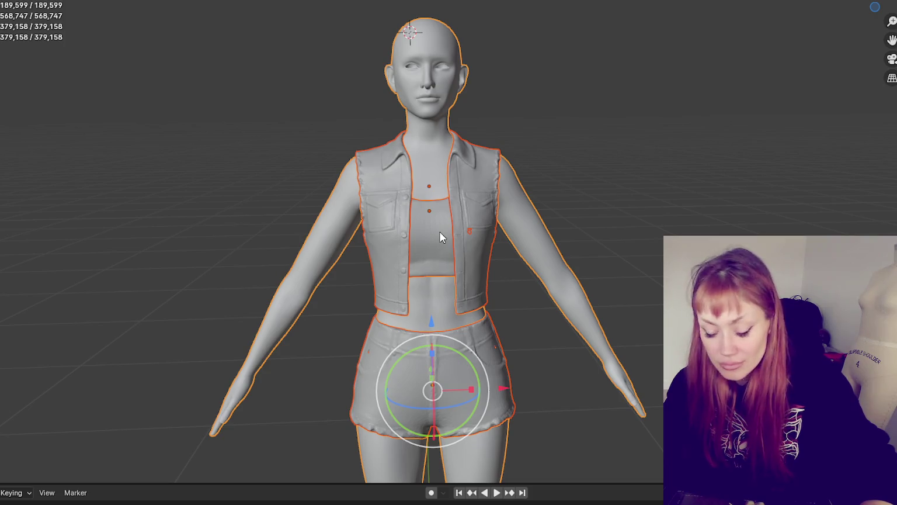
key(Delete)
key(ctrl+z)
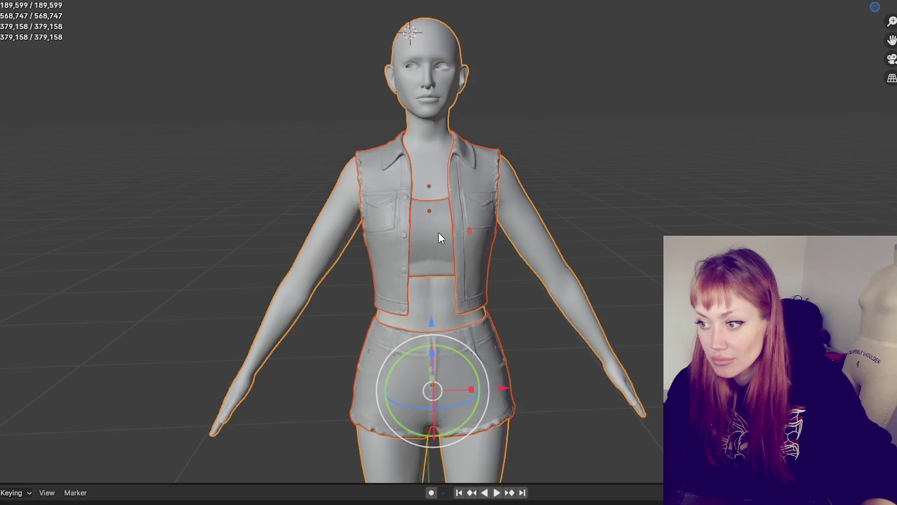
Step: Open the FBX export settings from the File menu, then dismiss them
shift+click(438, 232)
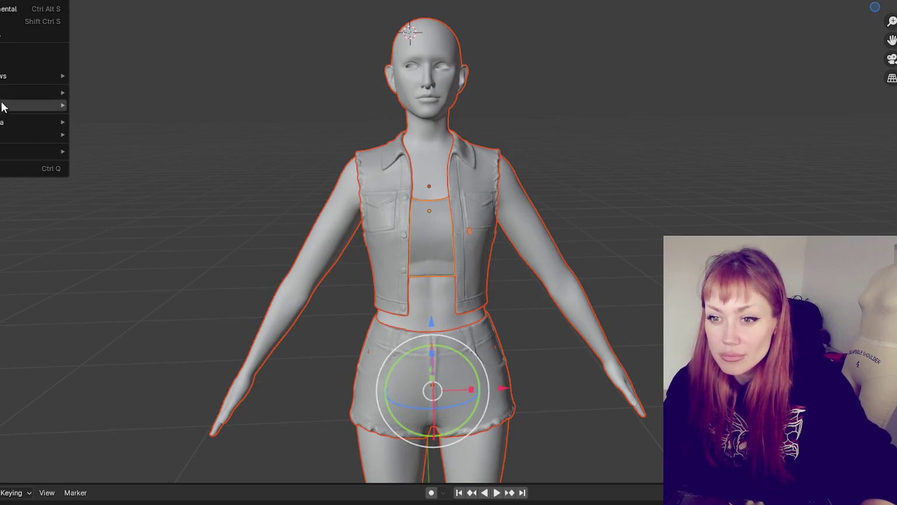
mouse_move(32, 105)
click(120, 216)
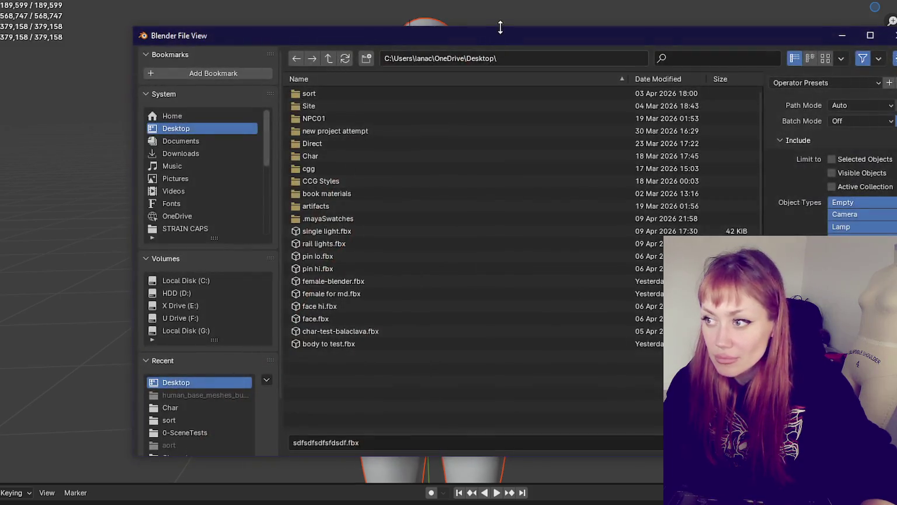
key(Escape)
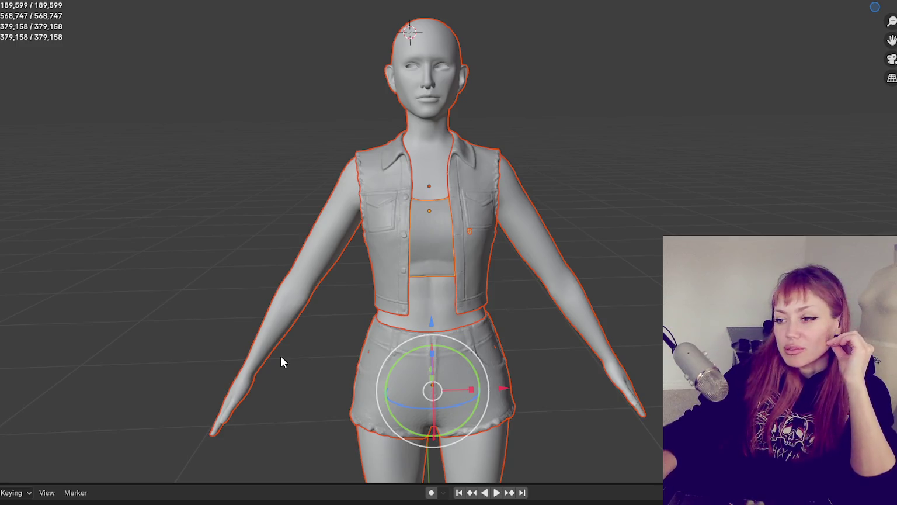
scroll(280, 363, up, 1)
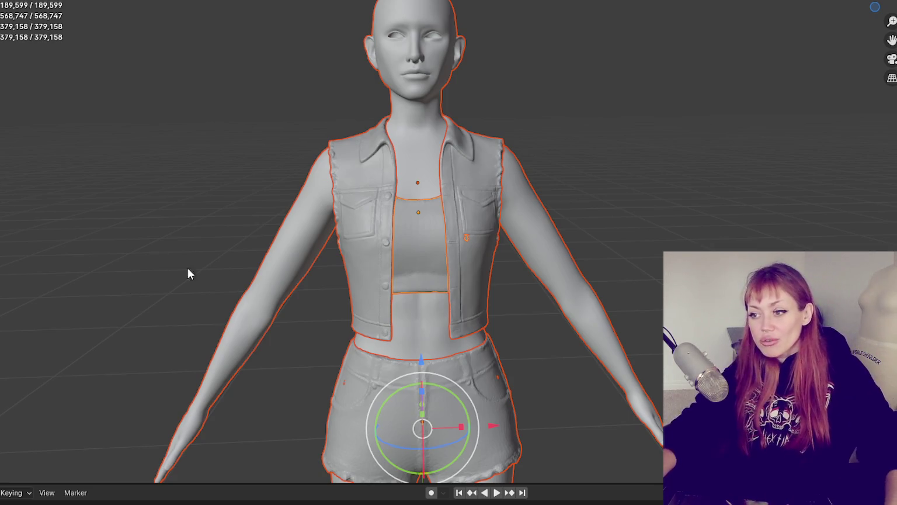
Step: Deselect everything, select only the denim vest, and frame it in the view
click(303, 333)
click(497, 193)
key(KP_Decimal)
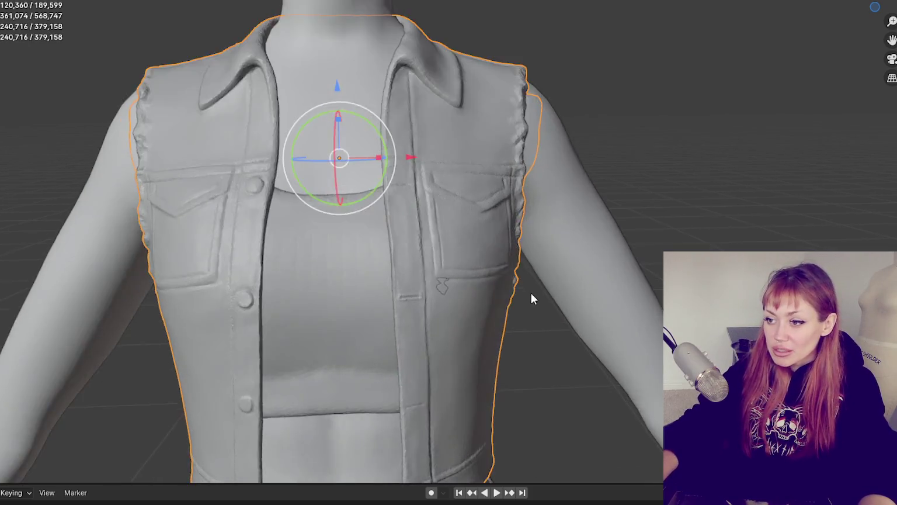
Step: Orbit around the vest to compare its front and side, then return to Object Mode
middle_drag(531, 297, 427, 284)
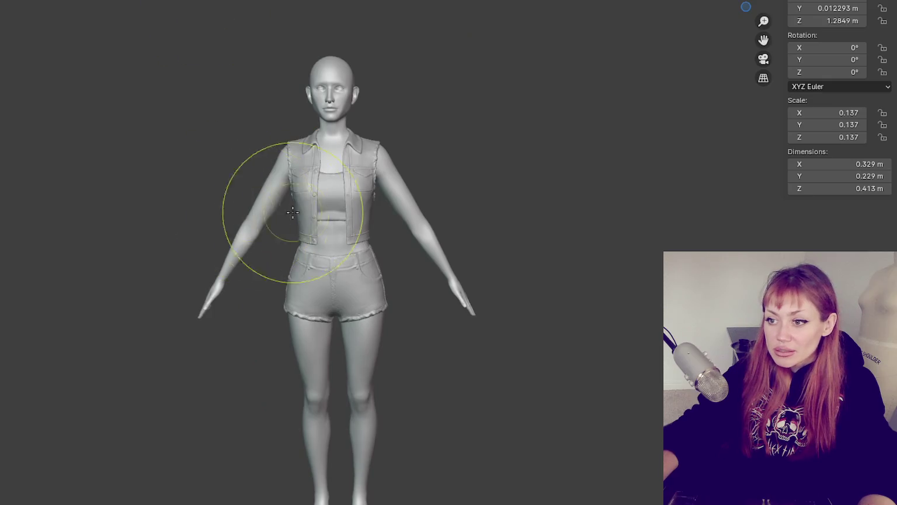
scroll(327, 245, up, 5)
mouse_move(361, 200)
middle_down()
mouse_move(450, 206)
mouse_move(327, 163)
mouse_move(306, 146)
middle_up()
scroll(412, 222, up, 2)
scroll(267, 180, up, 3)
scroll(289, 191, up, 2)
scroll(289, 192, down, 3)
middle_drag(288, 192, 400, 220)
scroll(406, 223, up, 3)
scroll(469, 226, up, 2)
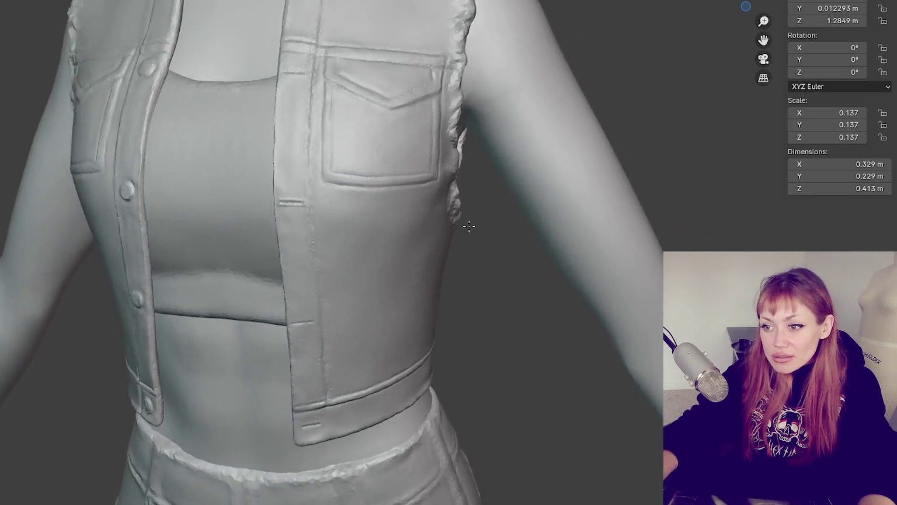
scroll(469, 226, down, 2)
middle_drag(290, 200, 265, 214)
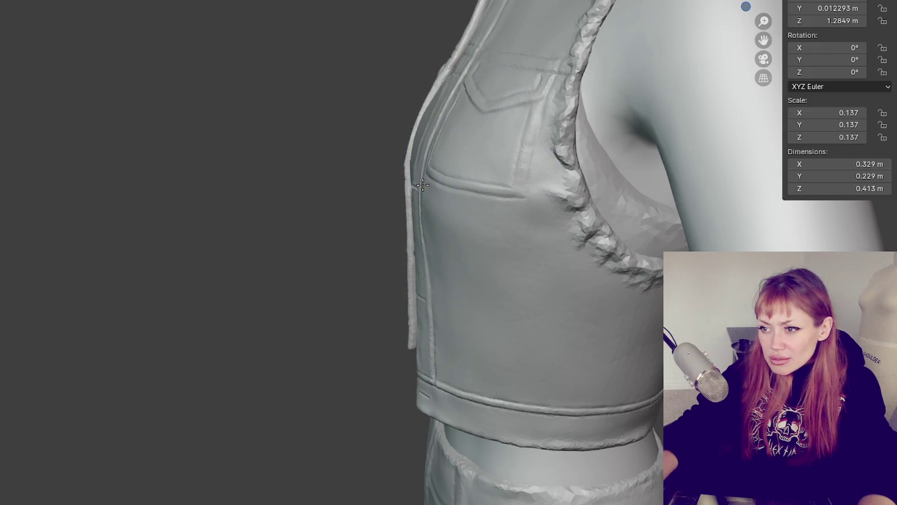
mouse_move(409, 160)
middle_down()
mouse_move(374, 199)
mouse_move(360, 245)
middle_up()
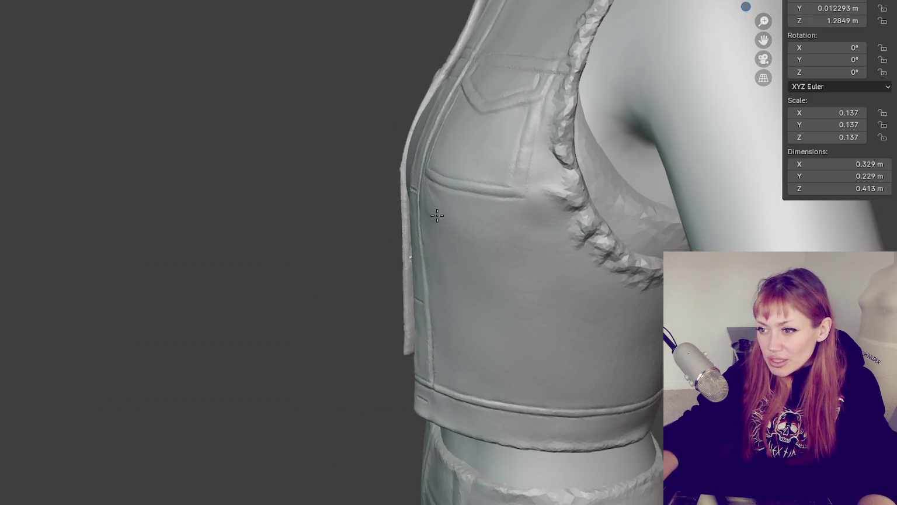
click(542, 229)
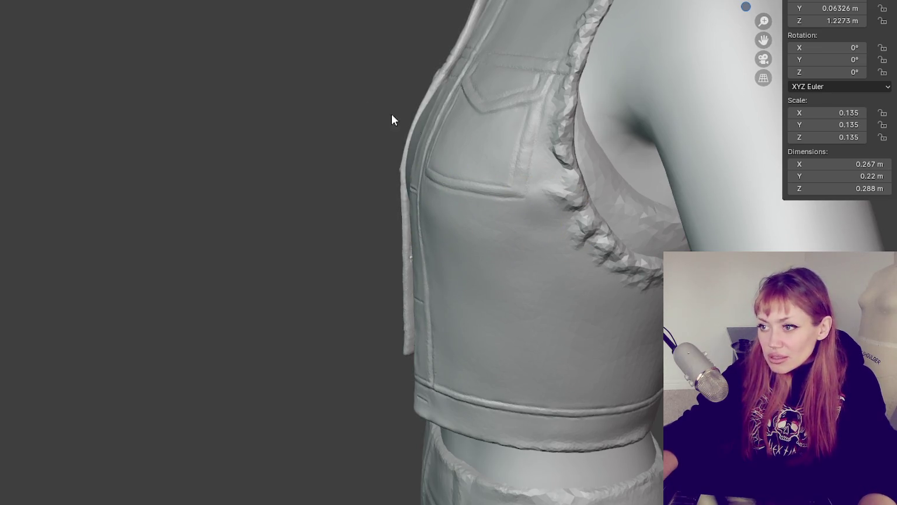
key(shift+space)
key(r)
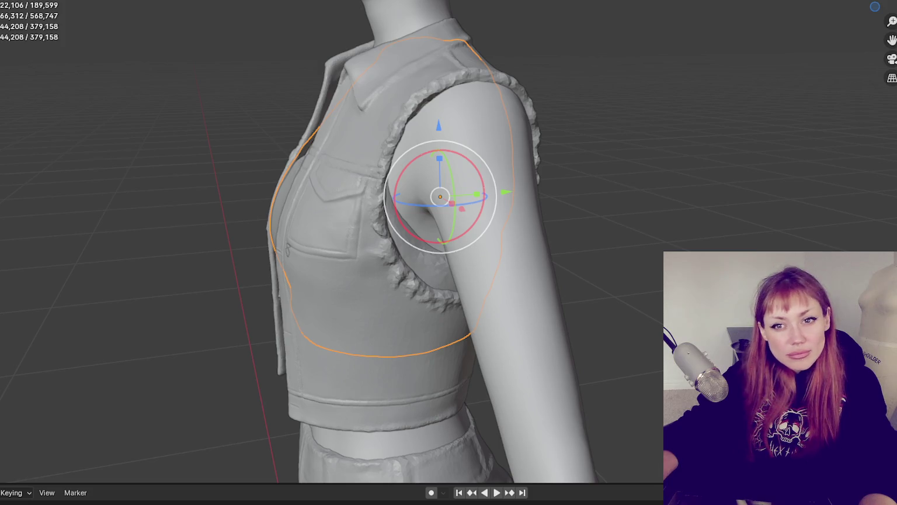
Step: Add the crop top, shorts and body to the vest selection
middle_drag(678, 193, 772, 184)
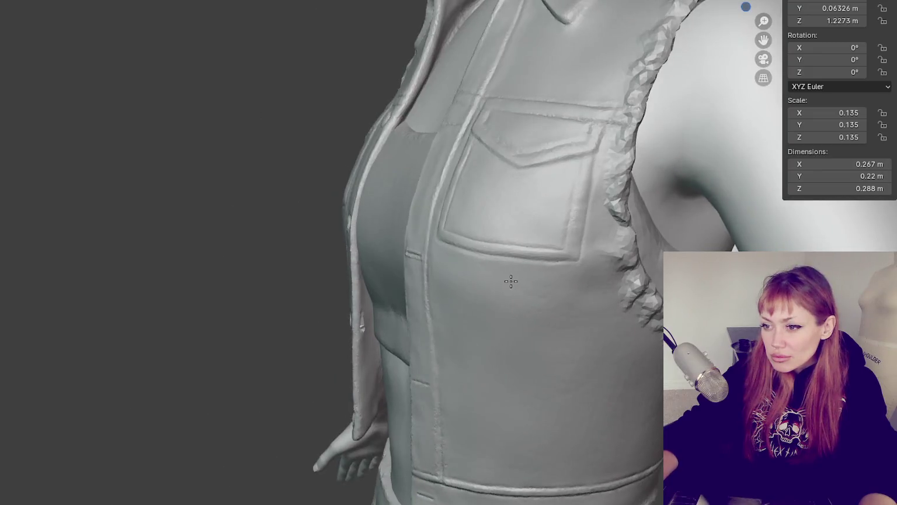
middle_drag(511, 281, 450, 333)
mouse_move(465, 266)
middle_down()
mouse_move(549, 260)
mouse_move(556, 150)
middle_up()
scroll(548, 260, down, 4)
scroll(581, 244, down, 4)
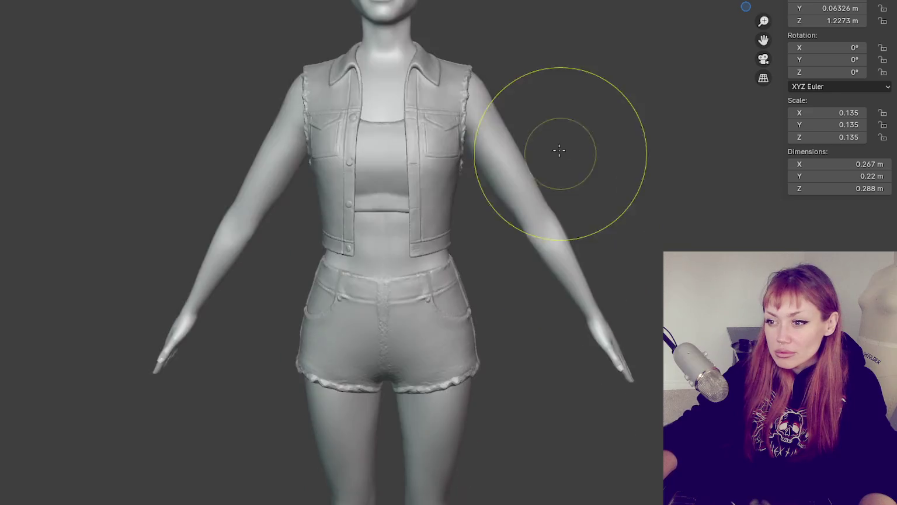
scroll(563, 145, down, 1)
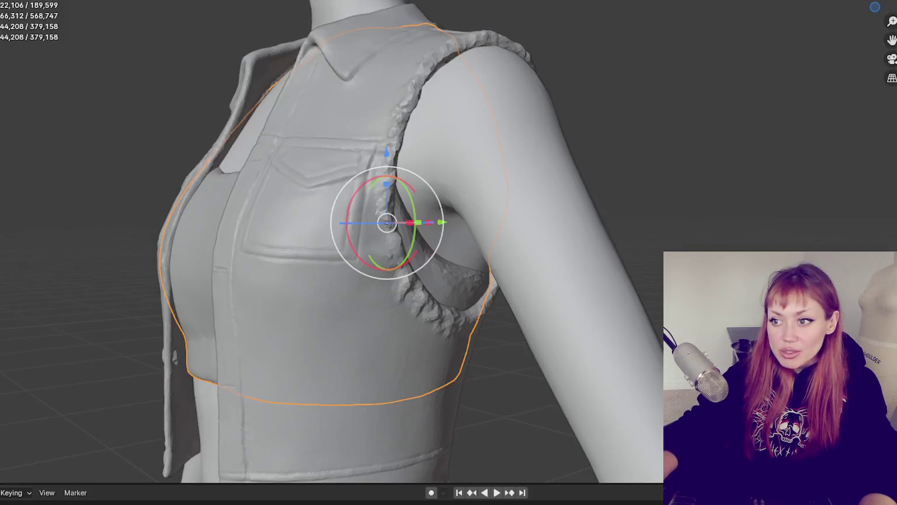
mouse_move(372, 150)
middle_down()
mouse_move(408, 204)
mouse_move(358, 248)
middle_up()
shift+click(358, 248)
shift+click(375, 398)
shift+click(492, 272)
scroll(548, 239, down, 4)
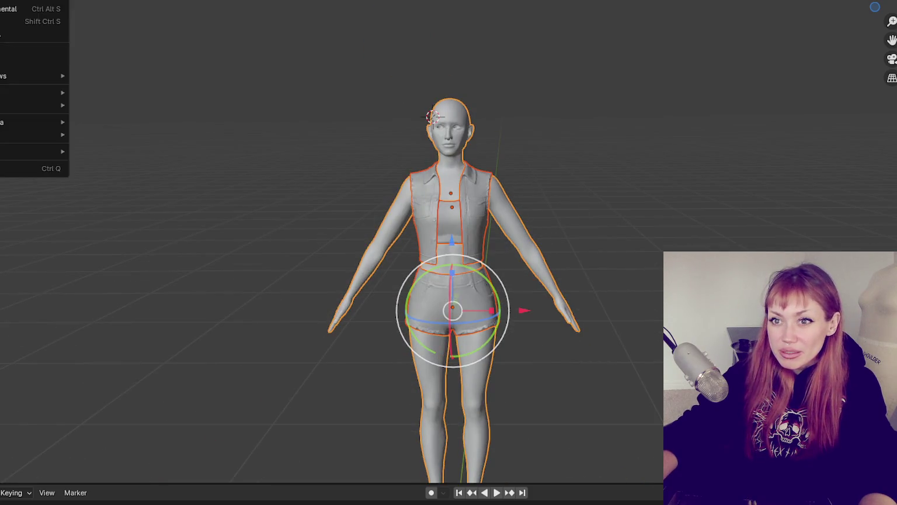
Step: Export the selection as FBX over 'female for substance' and launch Autodesk Maya
click(101, 120)
click(10, 2)
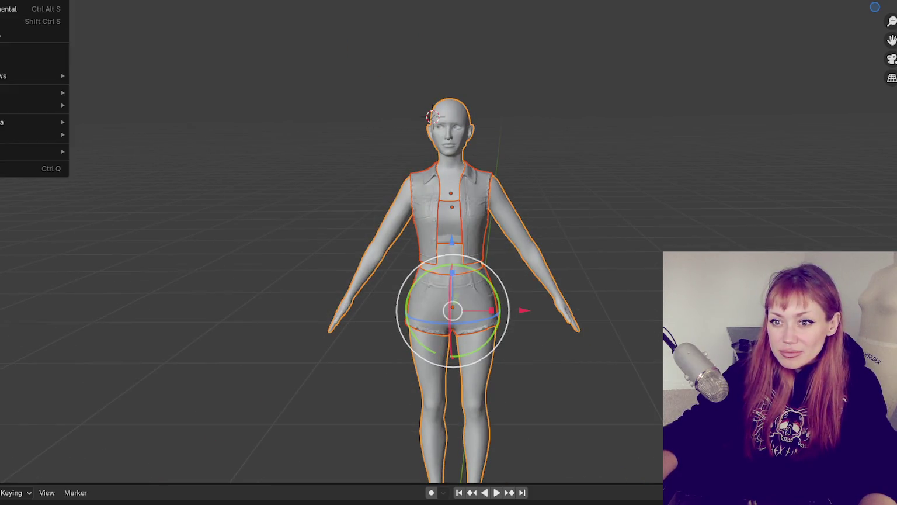
click(141, 215)
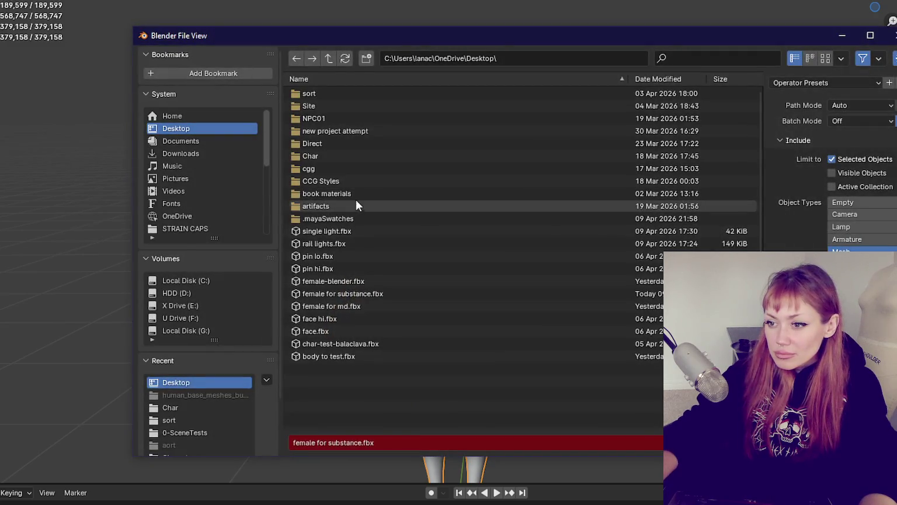
double_click(371, 293)
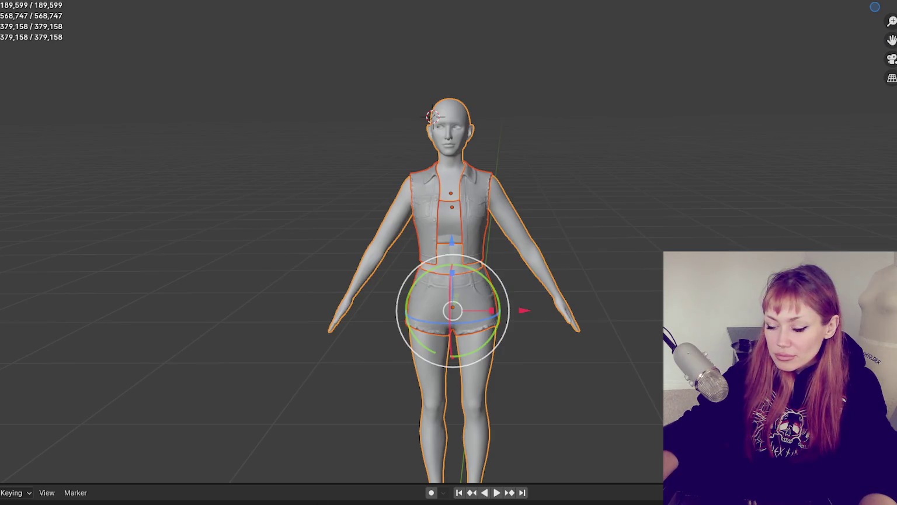
key(super)
click(242, 436)
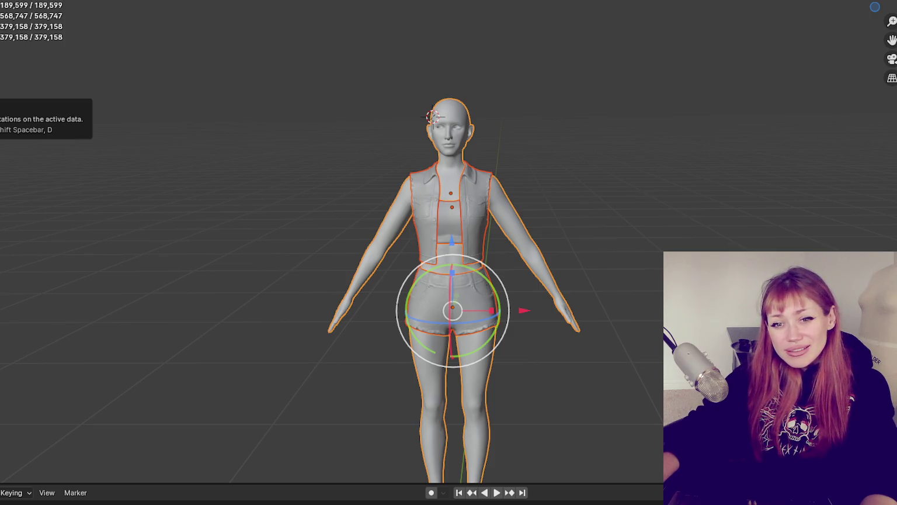
Step: Deselect all the character's pieces, then orbit to the torso and select the denim vest
click(130, 477)
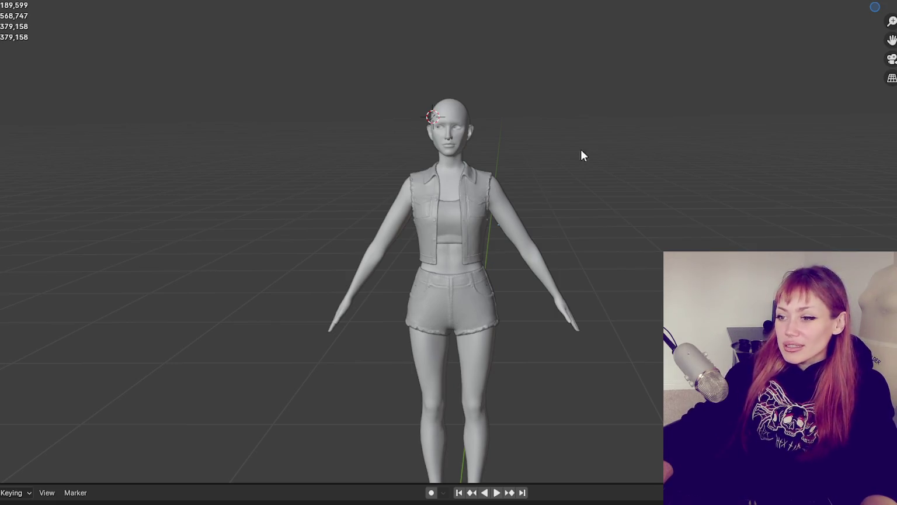
scroll(520, 175, up, 5)
mouse_move(457, 197)
middle_down()
mouse_move(542, 188)
mouse_move(436, 211)
middle_up()
click(436, 212)
Step: Open the STRAIN - Char - female scene and tumble to a level front view of the character
mouse_move(692, 248)
middle_down()
mouse_move(881, 247)
mouse_move(567, 234)
mouse_move(640, 239)
middle_up()
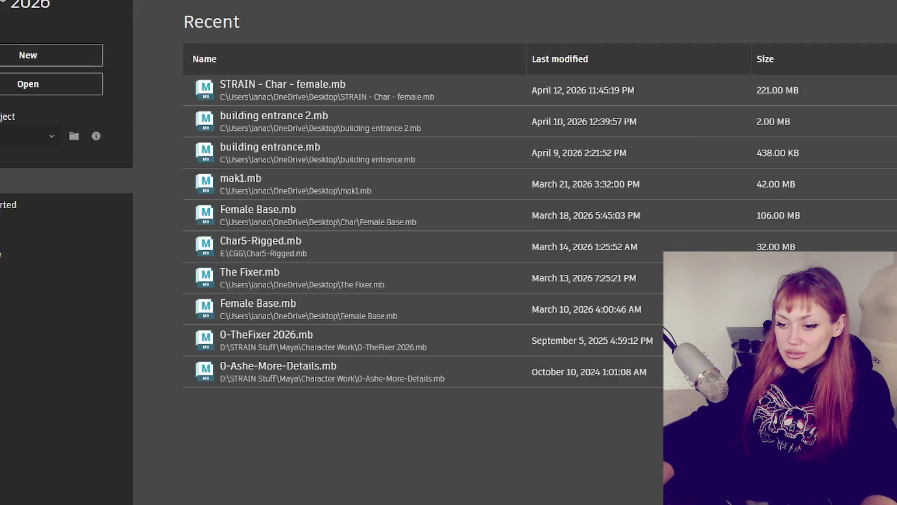
click(279, 93)
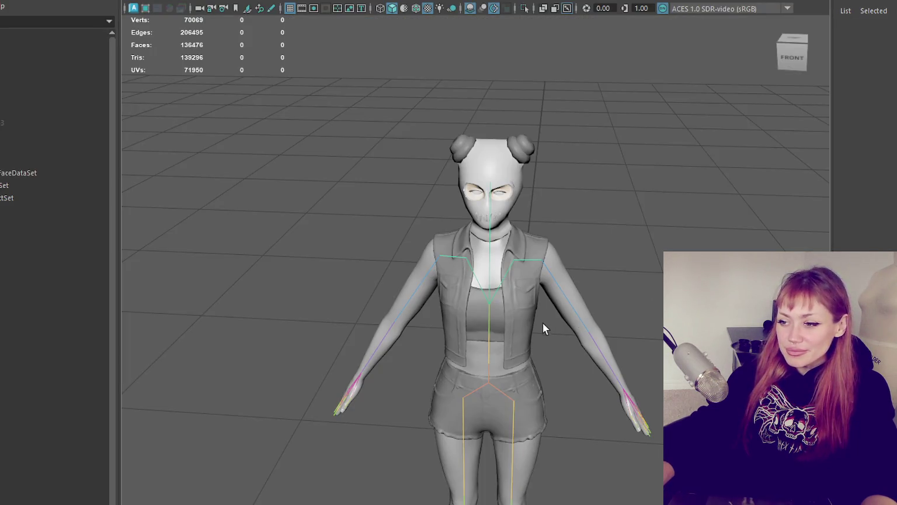
click(518, 350)
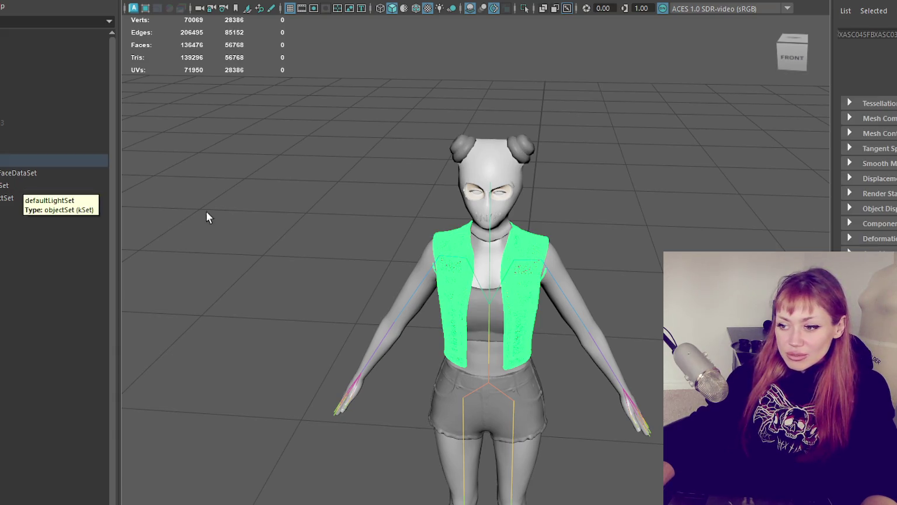
alt+drag(206, 211, 459, 319)
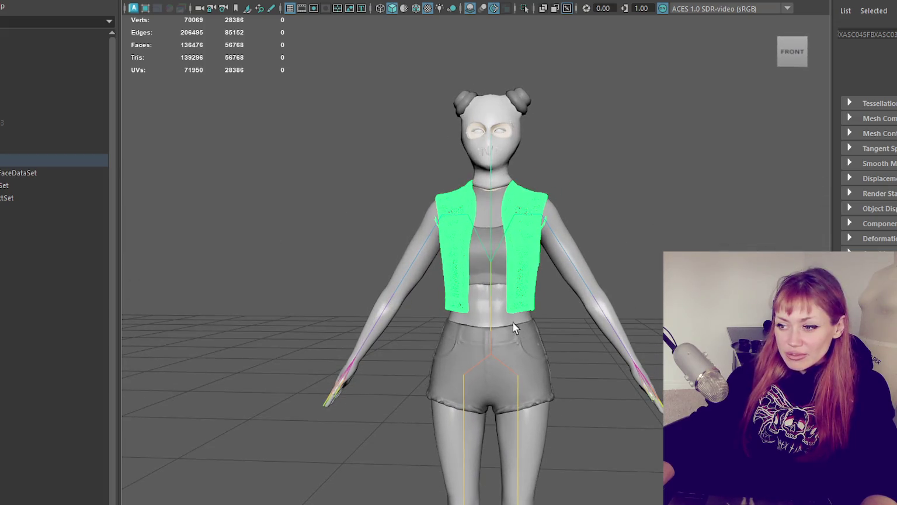
click(3, 162)
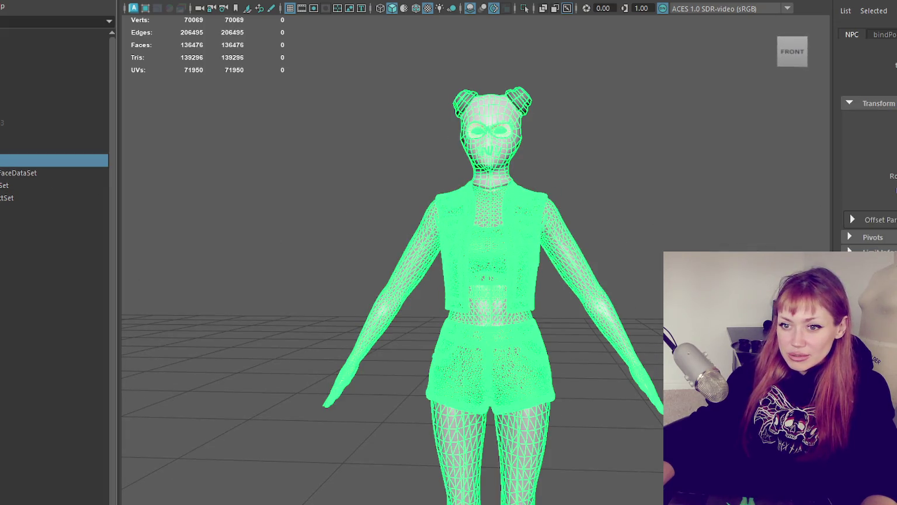
click(17, 198)
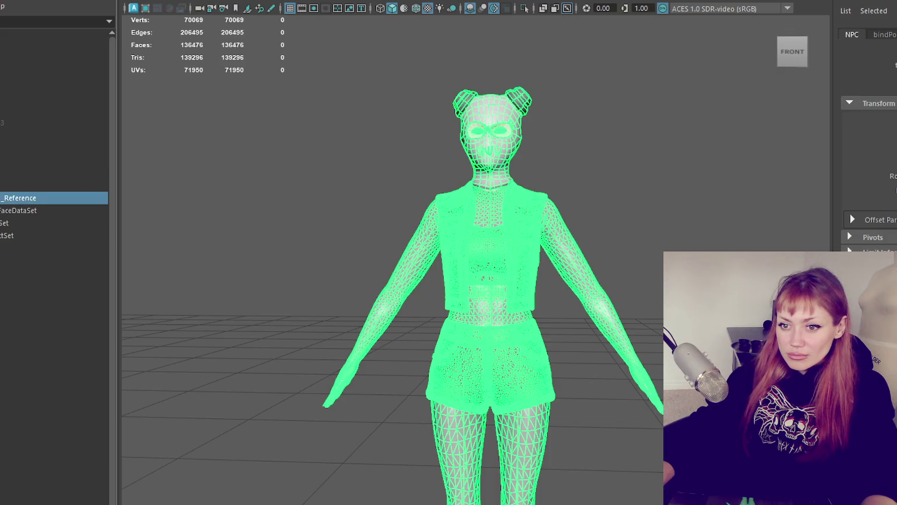
click(18, 197)
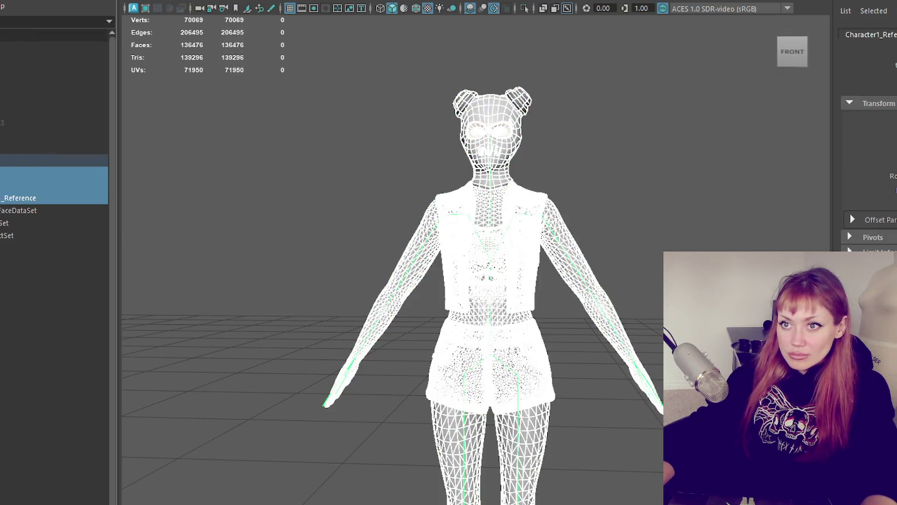
click(169, 1)
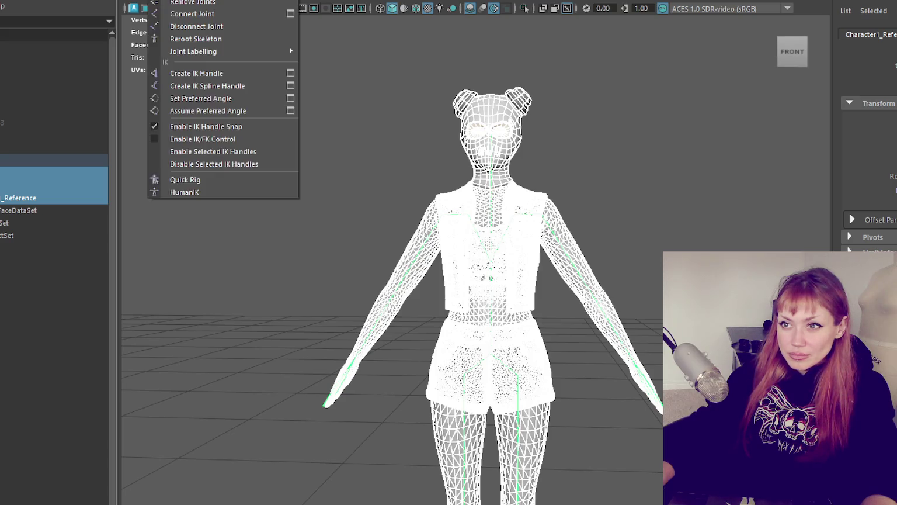
key(Escape)
Step: Select the Body mesh in the Outliner, remove it, and clear the selection
click(79, 174)
click(75, 185)
click(78, 175)
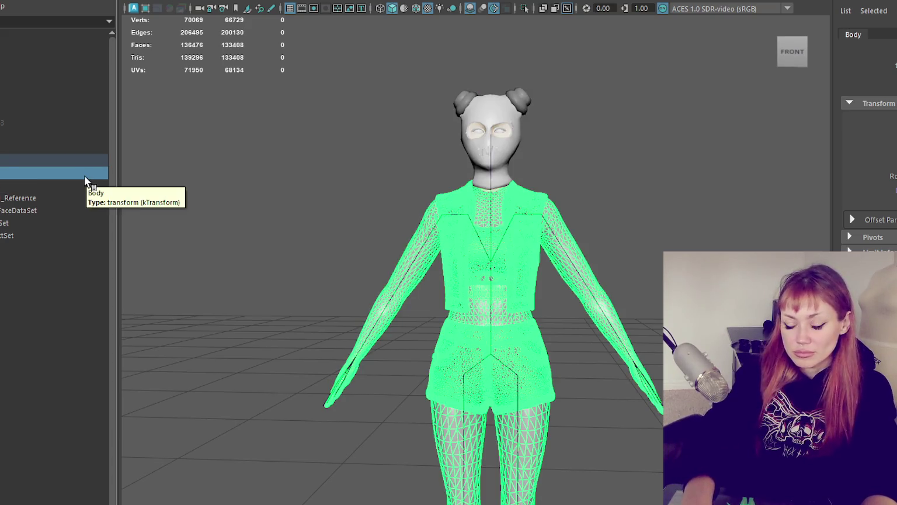
key(ctrl+h)
click(308, 175)
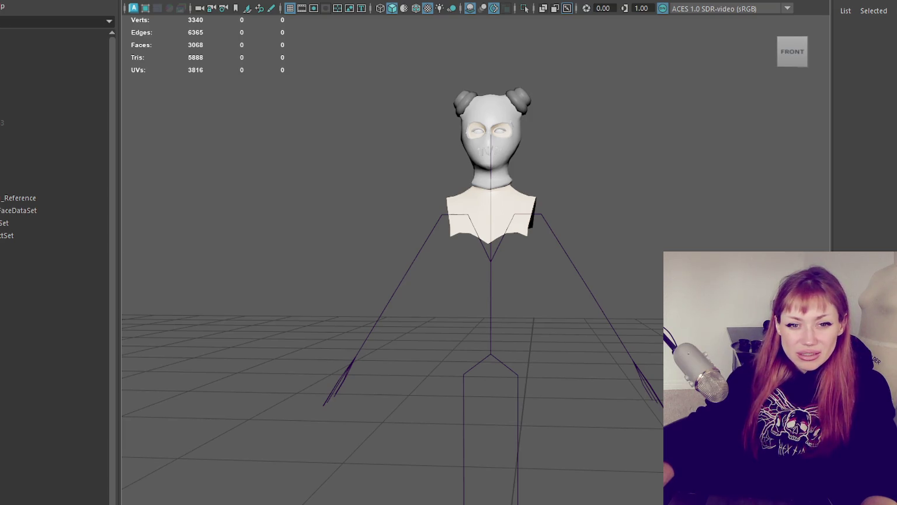
Step: Select the female items from lo2 down to FaceDataSet in the Outliner and group them
drag(20, 328, 163, 345)
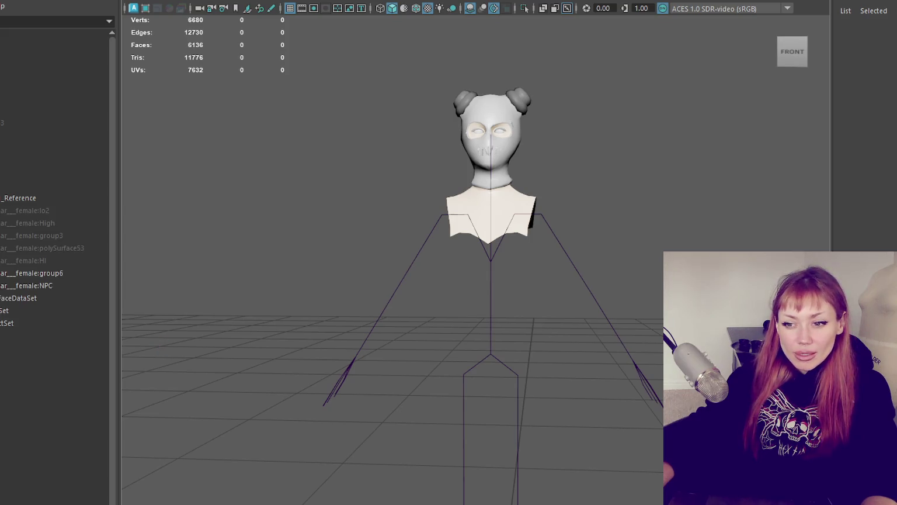
click(60, 285)
shift+click(52, 210)
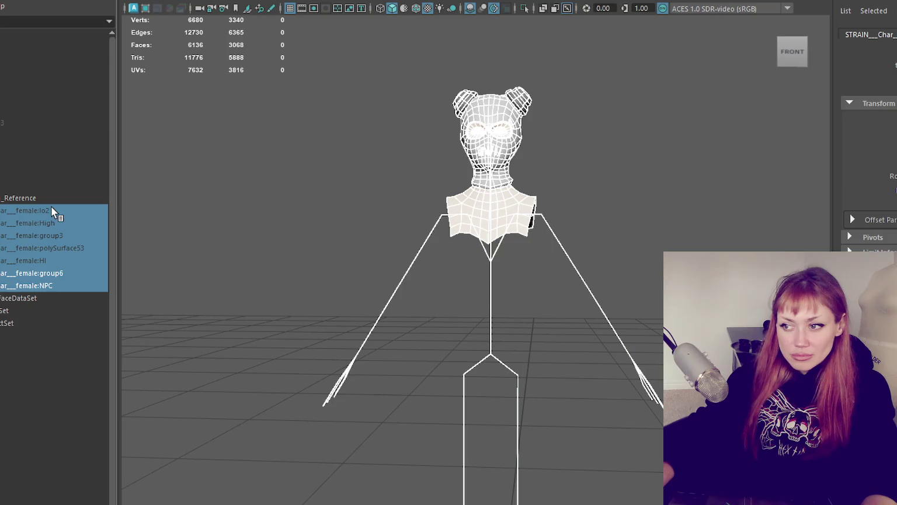
click(50, 209)
shift+click(55, 265)
click(57, 264)
shift+click(59, 209)
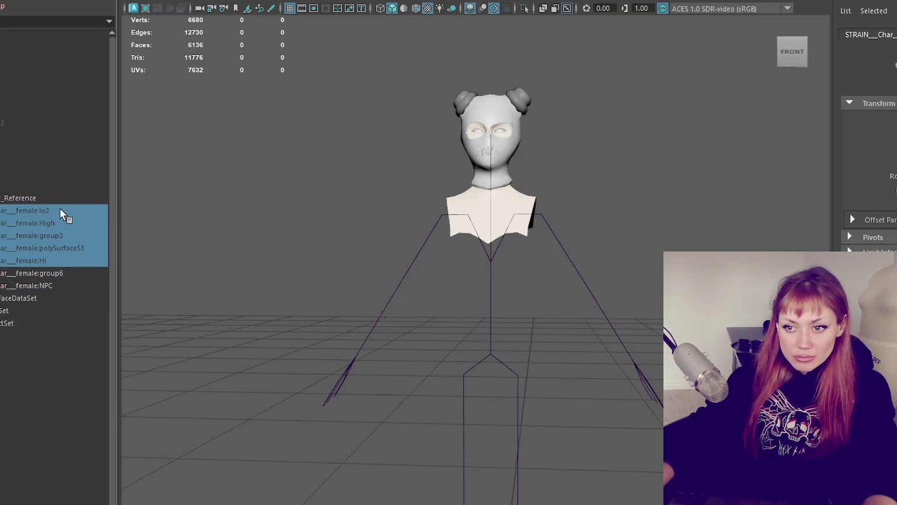
click(50, 292)
shift+click(60, 209)
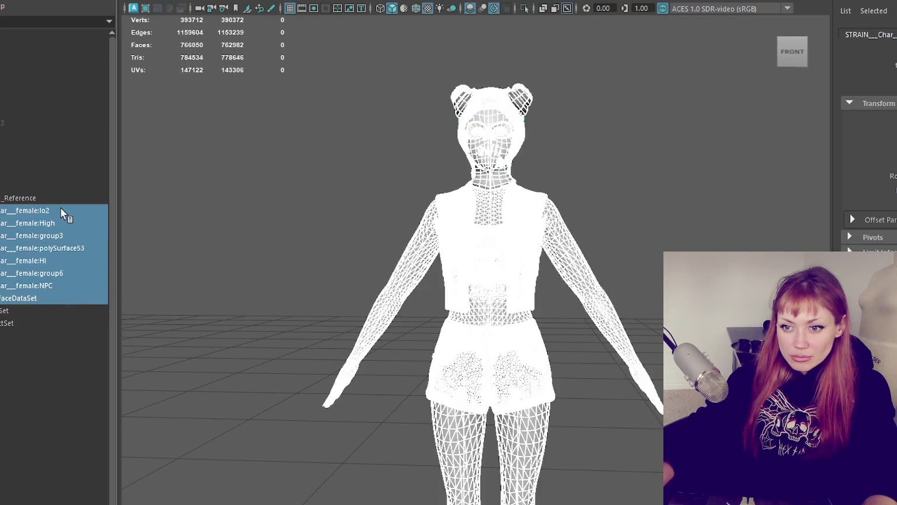
key(ctrl+g)
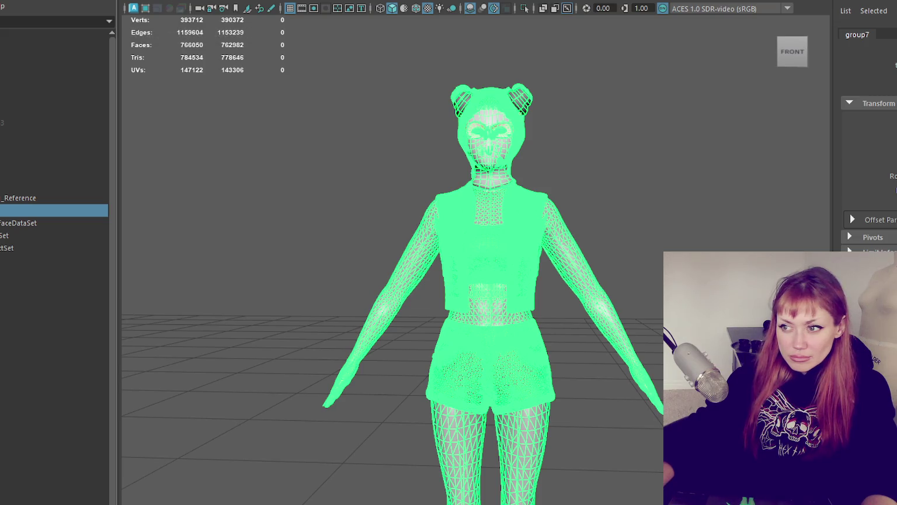
Step: Isolate the character and delete the high-poly group7
key(ctrl+1)
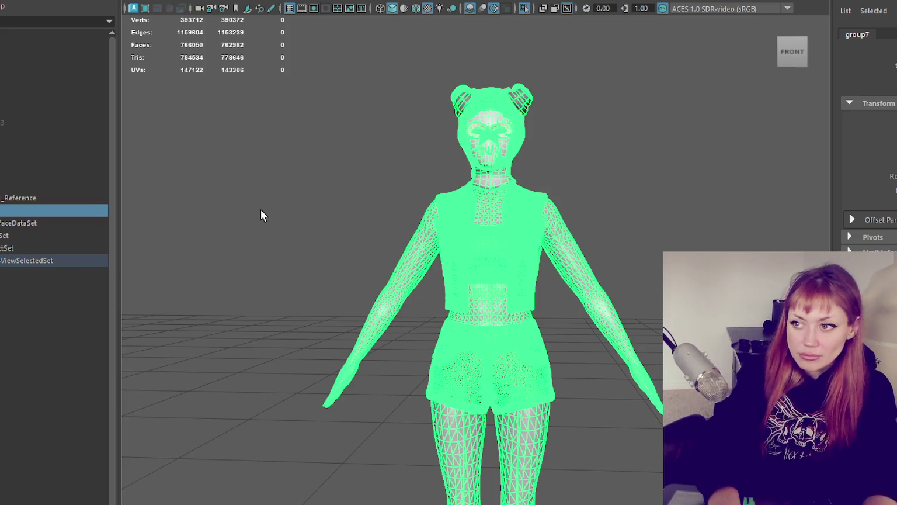
click(30, 160)
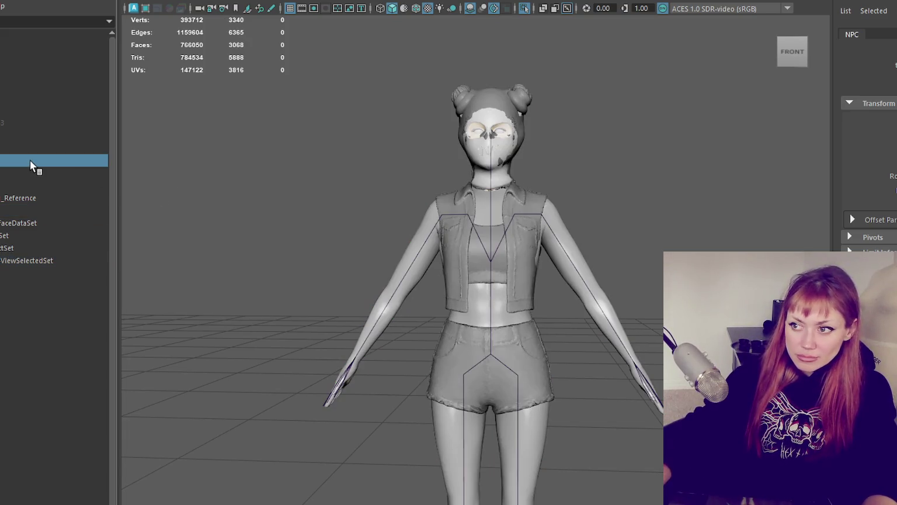
click(59, 211)
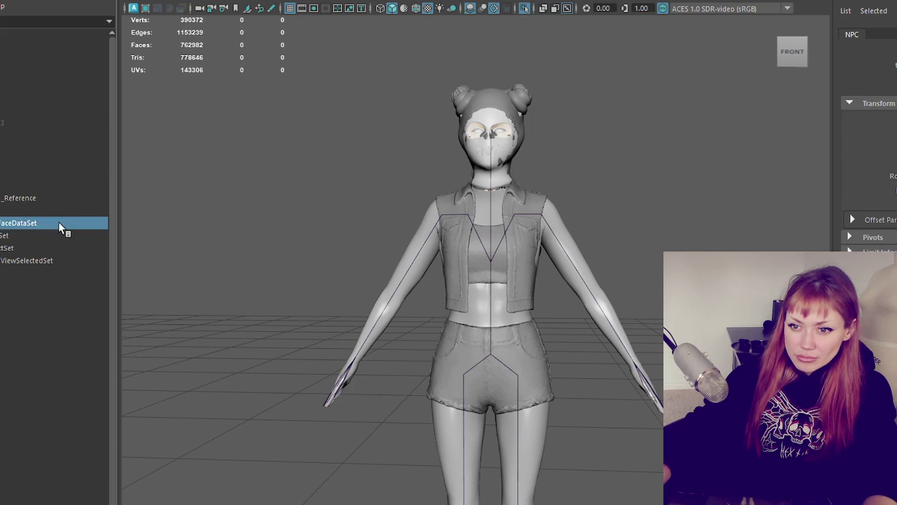
click(1, 211)
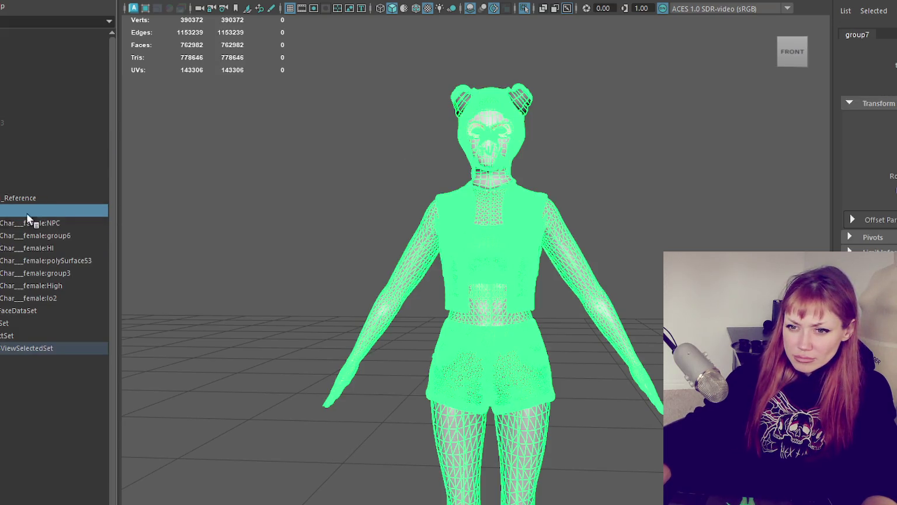
key(Delete)
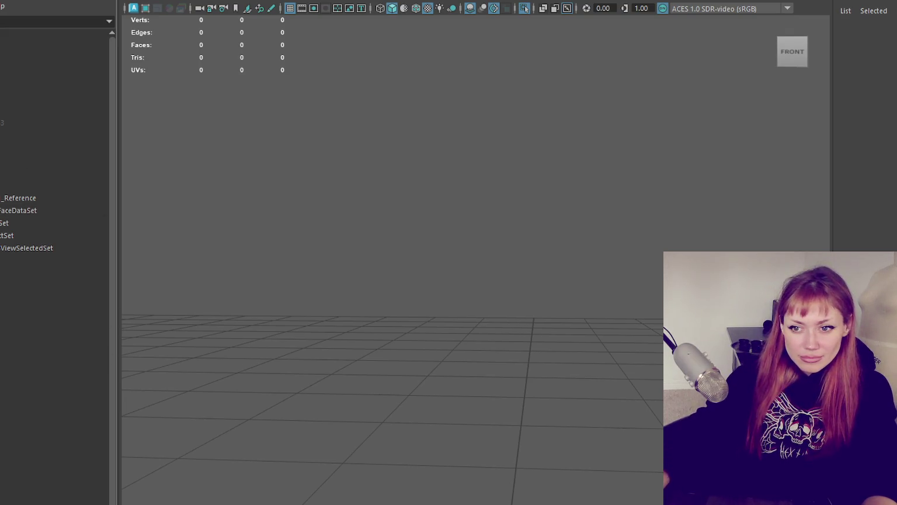
Step: Move Body up one place in the hierarchy, delete it, and drag in another Maya file
click(53, 173)
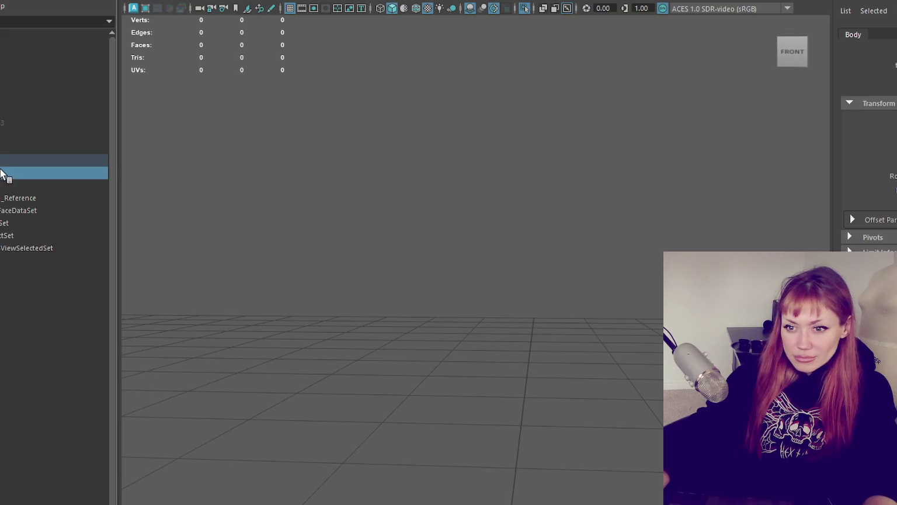
drag(2, 173, 5, 164)
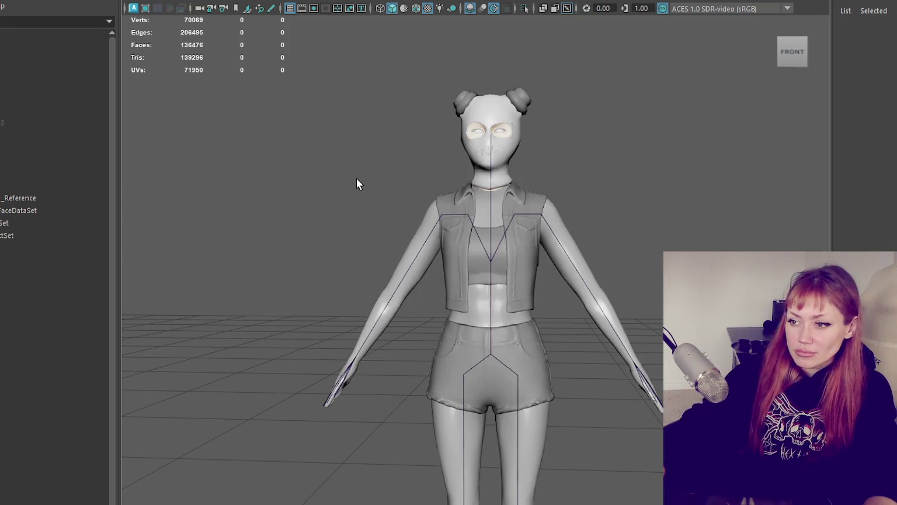
scroll(356, 178, up, 5)
click(15, 171)
key(Delete)
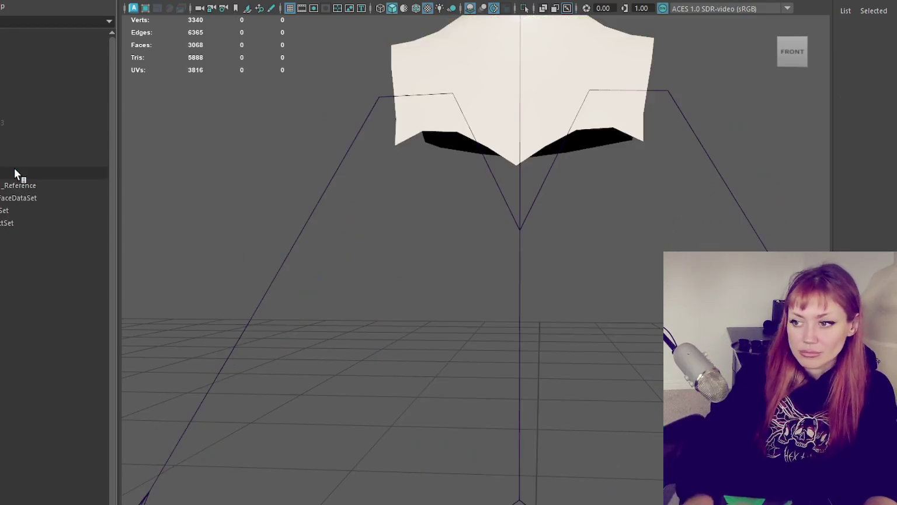
drag(119, 261, 173, 241)
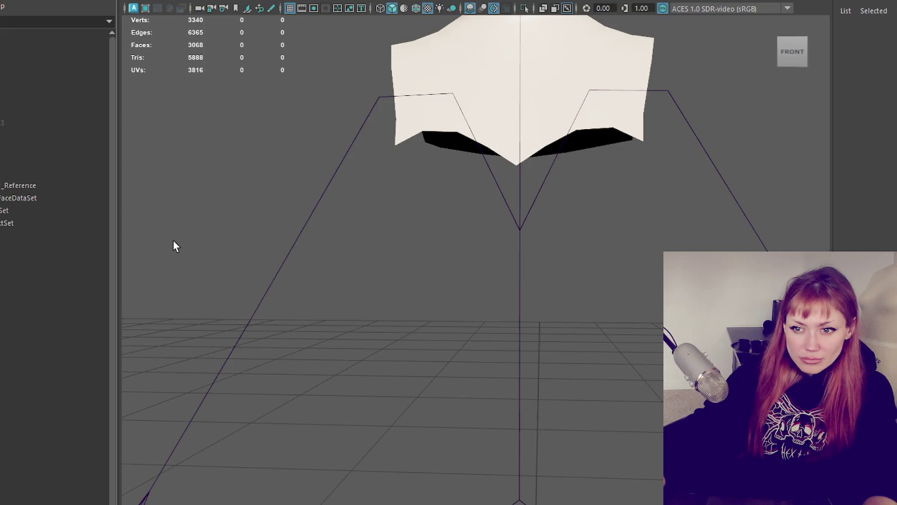
scroll(205, 216, down, 5)
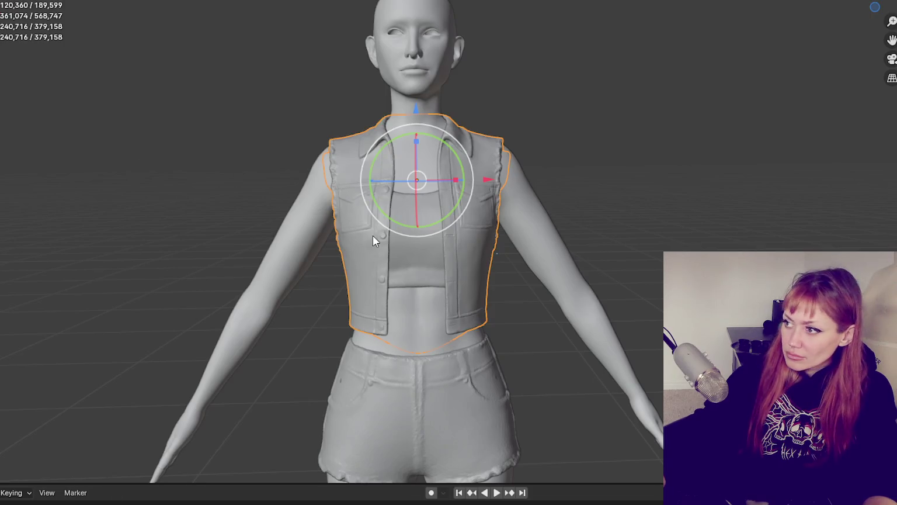
Step: Select the crop top, vest, shorts and body, and export them to the Desktop FBX file
click(390, 245)
shift+click(466, 323)
shift+click(470, 399)
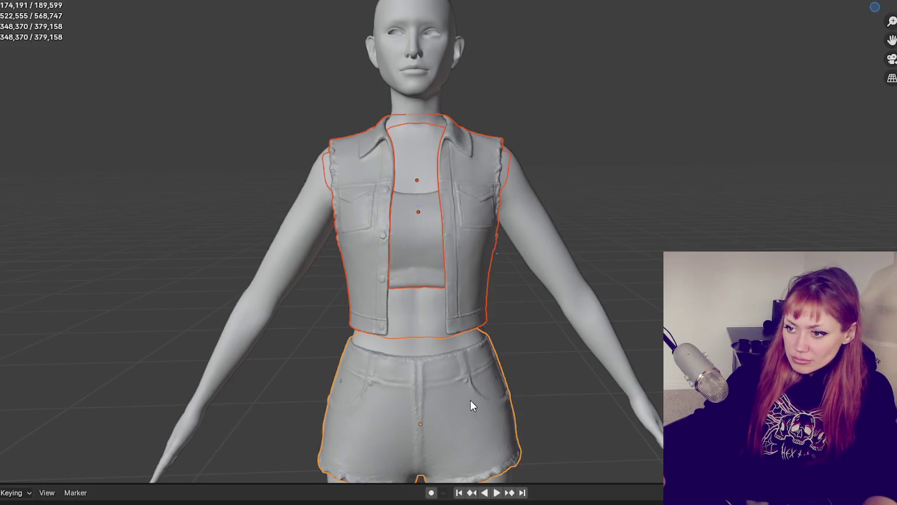
shift+click(547, 273)
scroll(560, 267, down, 4)
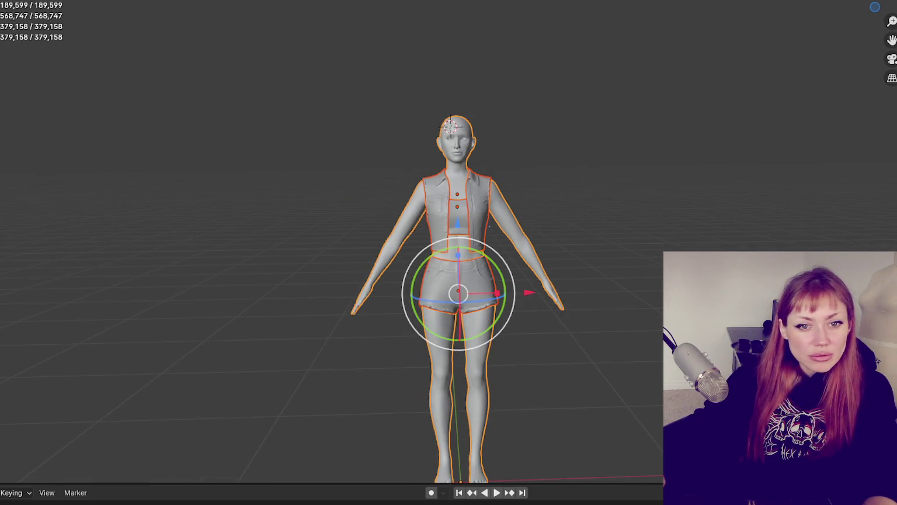
click(8, 1)
mouse_move(32, 105)
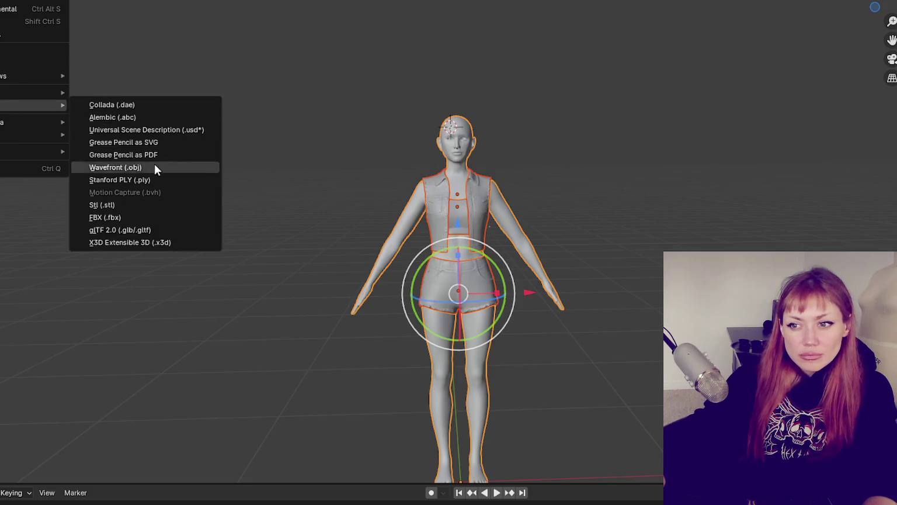
click(136, 219)
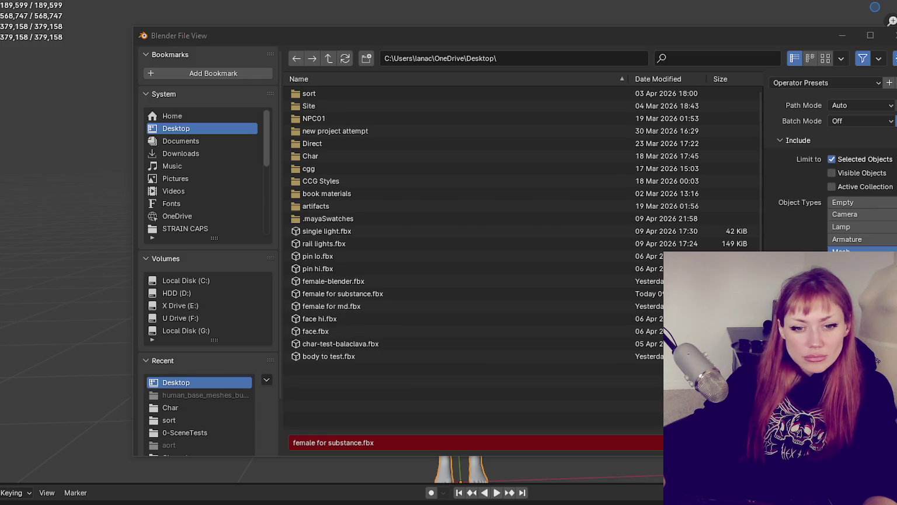
double_click(327, 293)
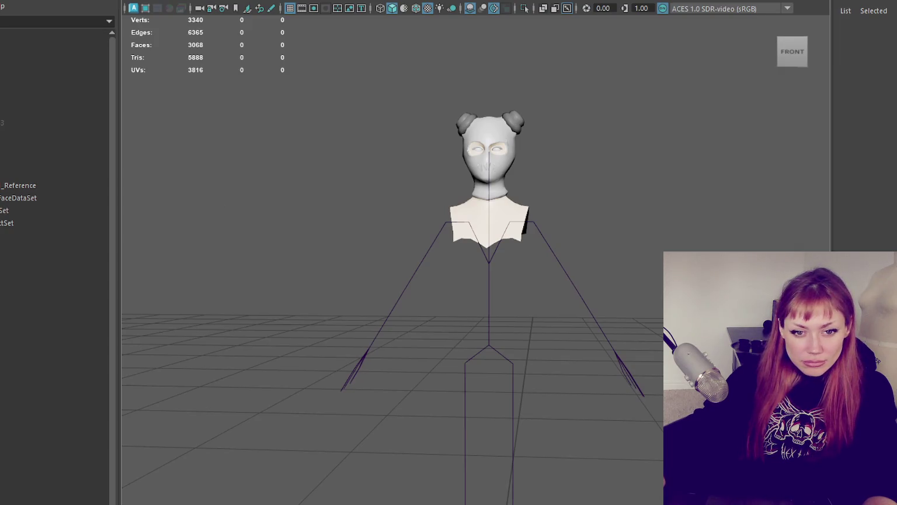
Step: Hide the high-poly Hi body mesh in the Outliner with Ctrl+H
click(251, 344)
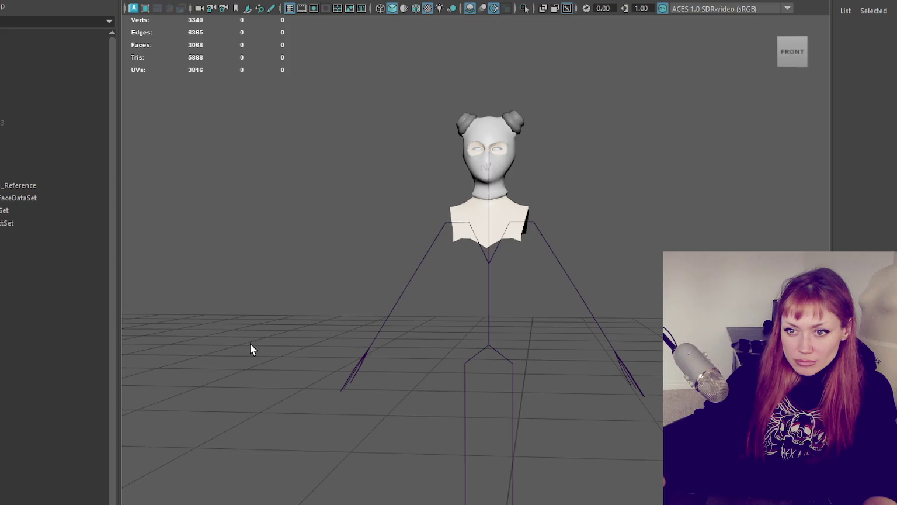
click(5, 110)
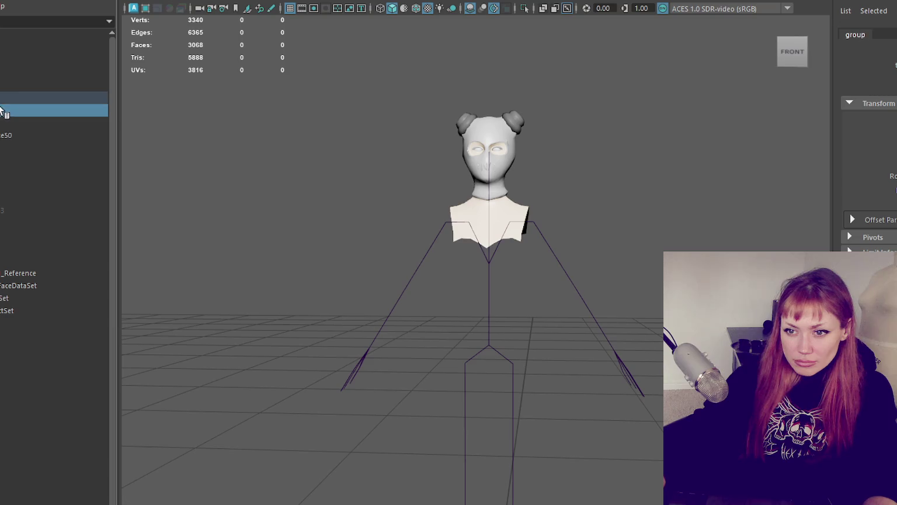
click(14, 198)
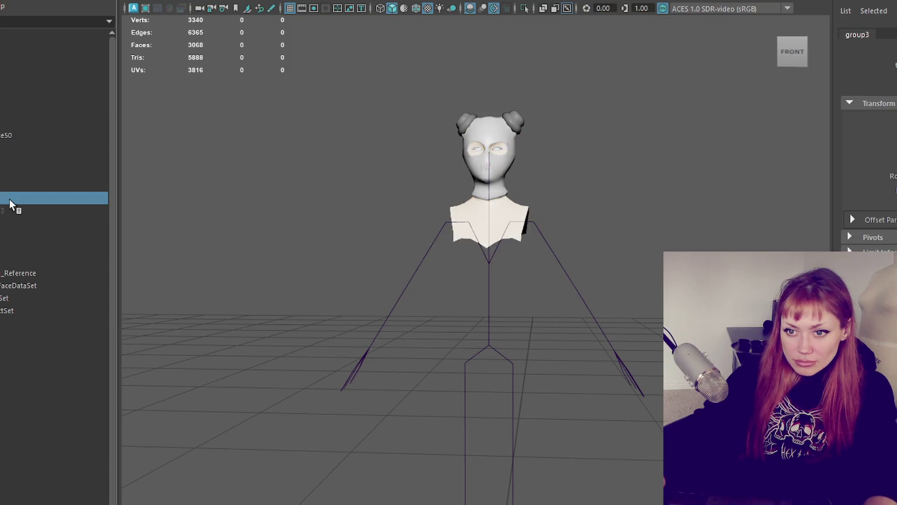
click(14, 211)
click(17, 225)
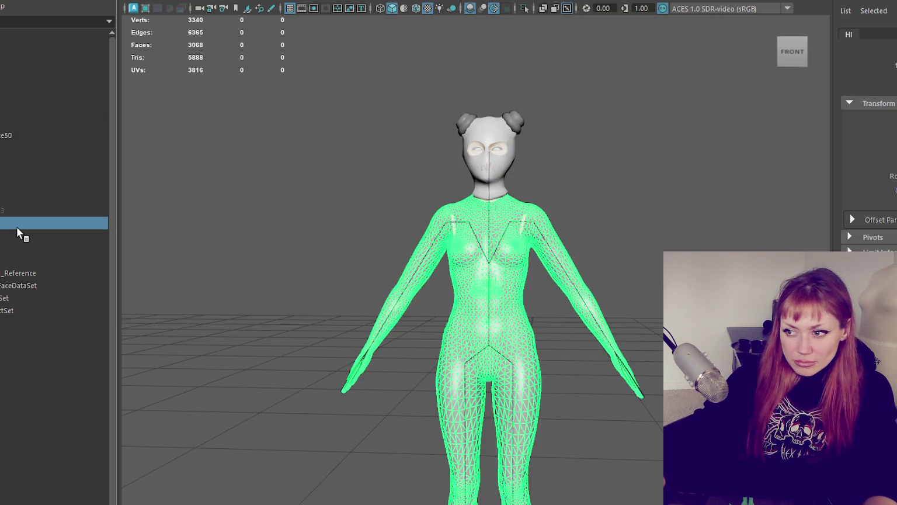
key(ctrl+h)
Step: Delete the leftover scene node and select the NPC group
click(12, 94)
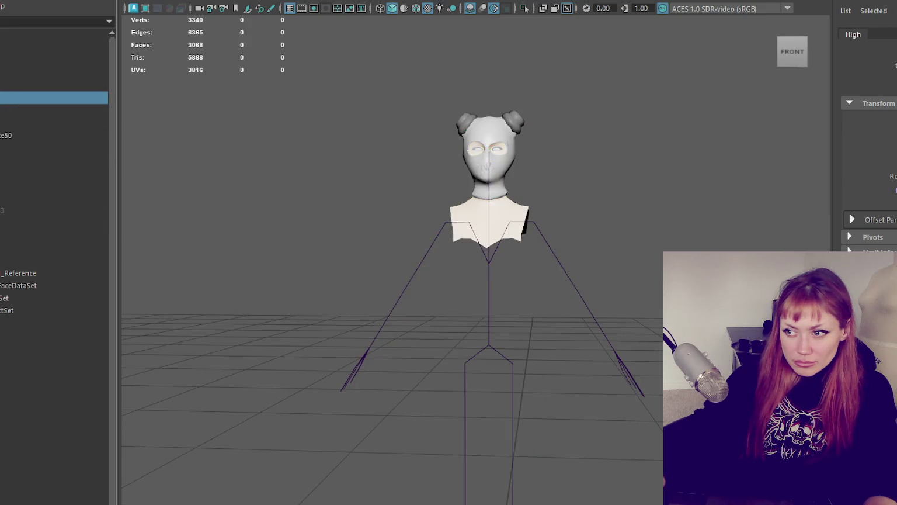
click(1, 97)
click(1, 72)
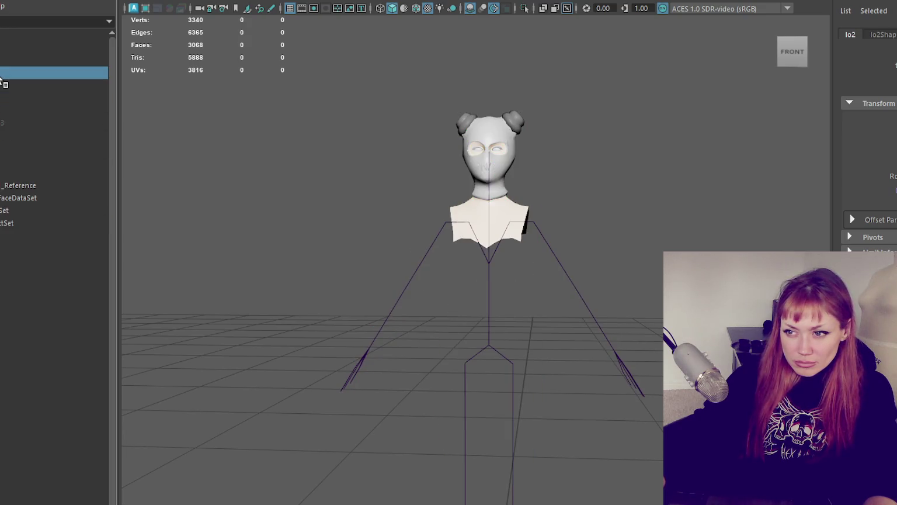
click(2, 98)
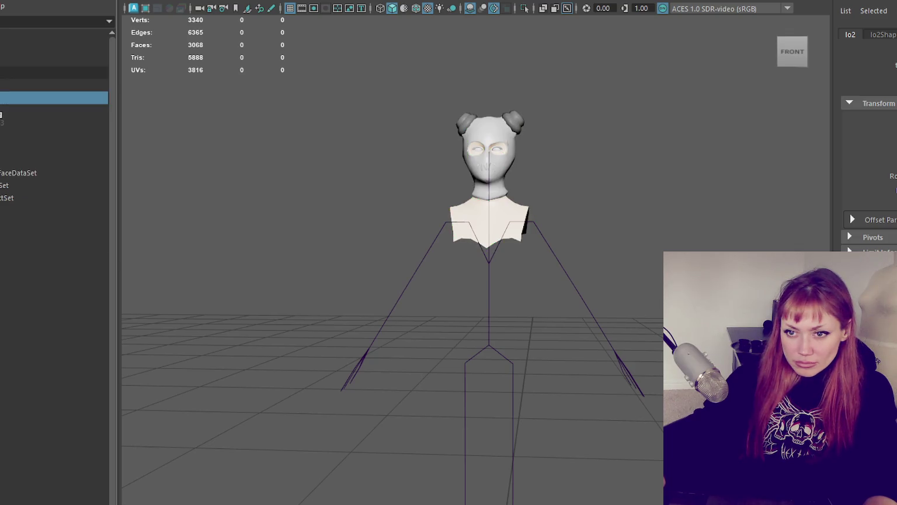
click(3, 148)
key(Delete)
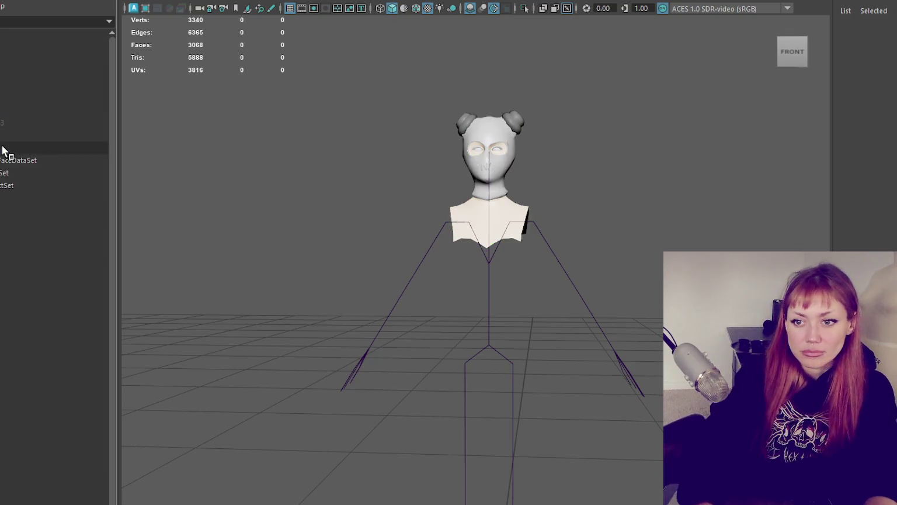
click(2, 148)
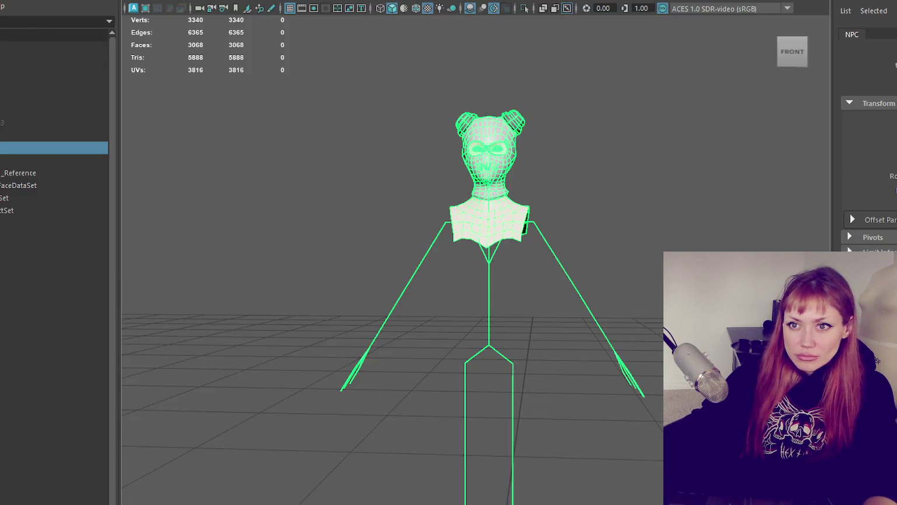
Step: Start a new scene, then select and frame all the imported meshes
click(7, 1)
click(12, 1)
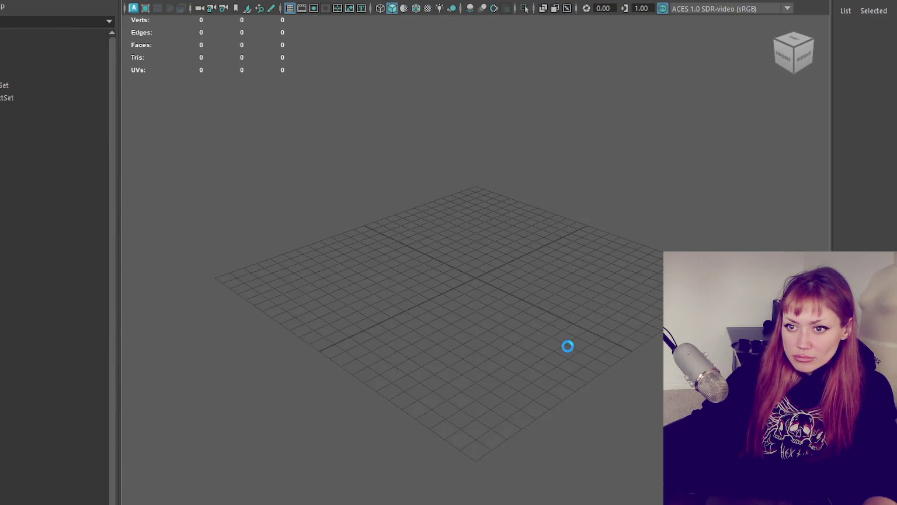
drag(141, 179, 542, 321)
key(f)
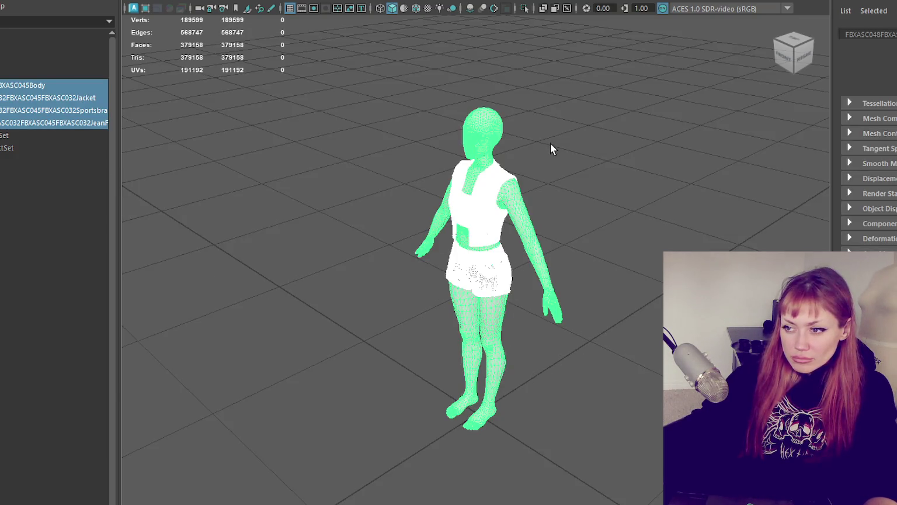
scroll(603, 113, up, 5)
Step: Check the Jacket, Sportsbra and jean shorts meshes one by one
click(570, 47)
key(f)
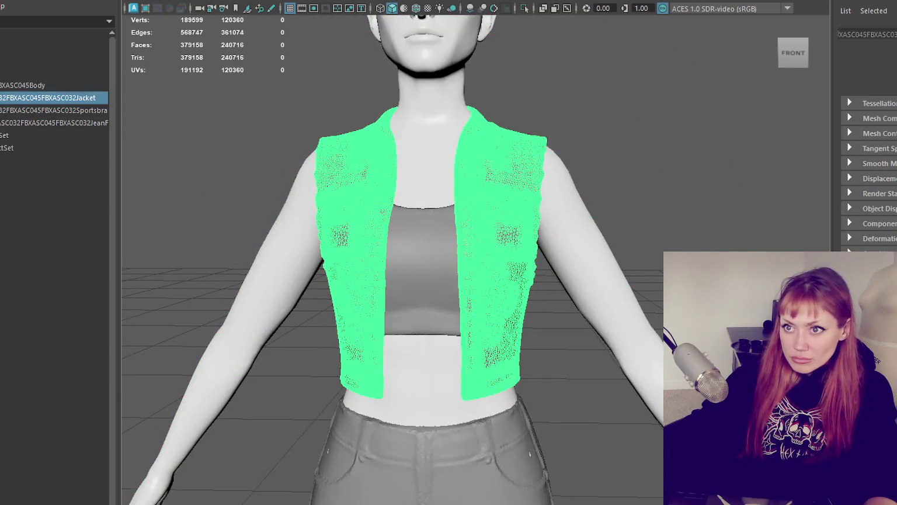
click(202, 1)
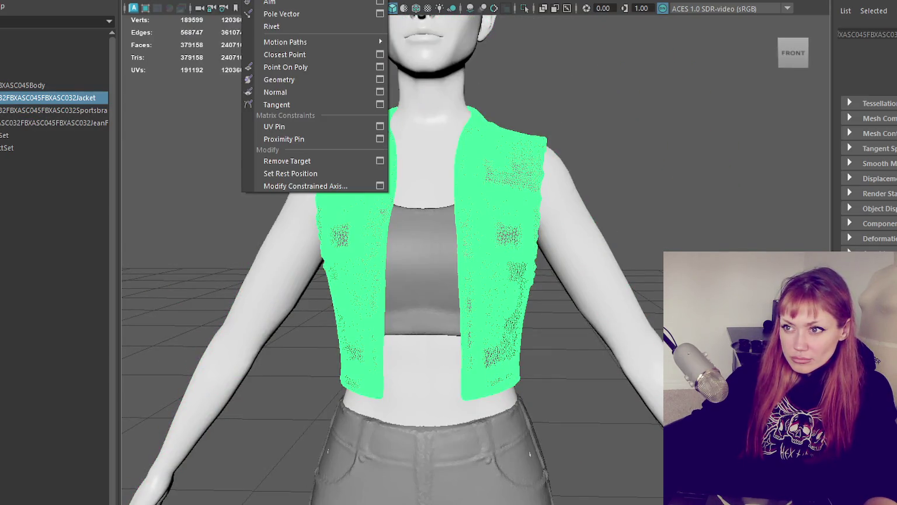
key(Escape)
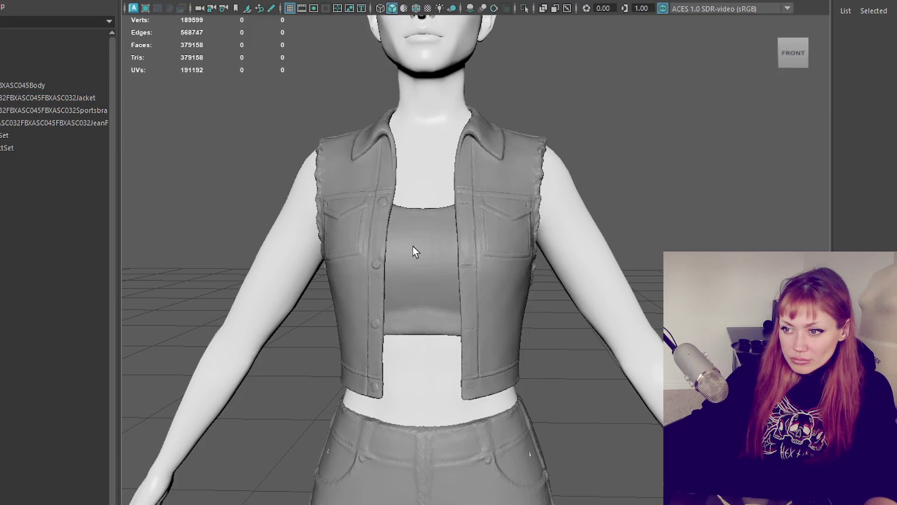
click(413, 245)
click(461, 501)
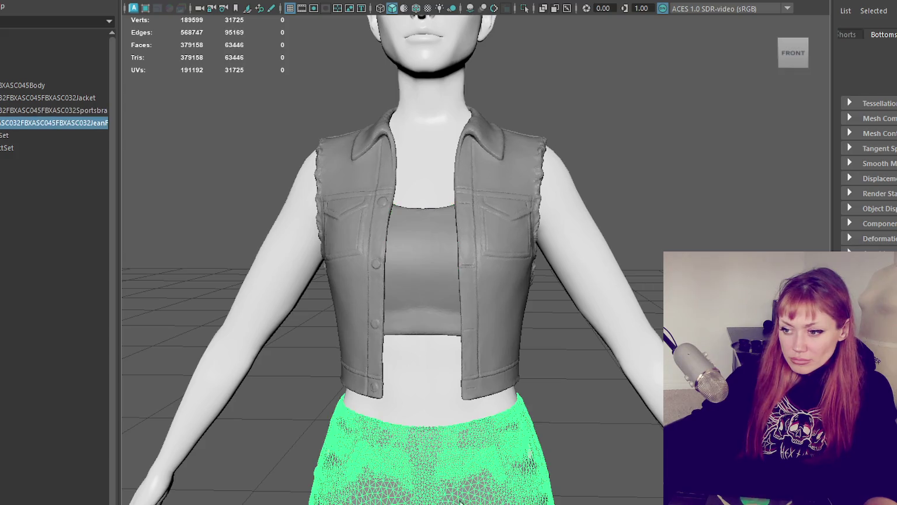
Step: Select the head faces on the body mesh in face mode and delete them
click(405, 120)
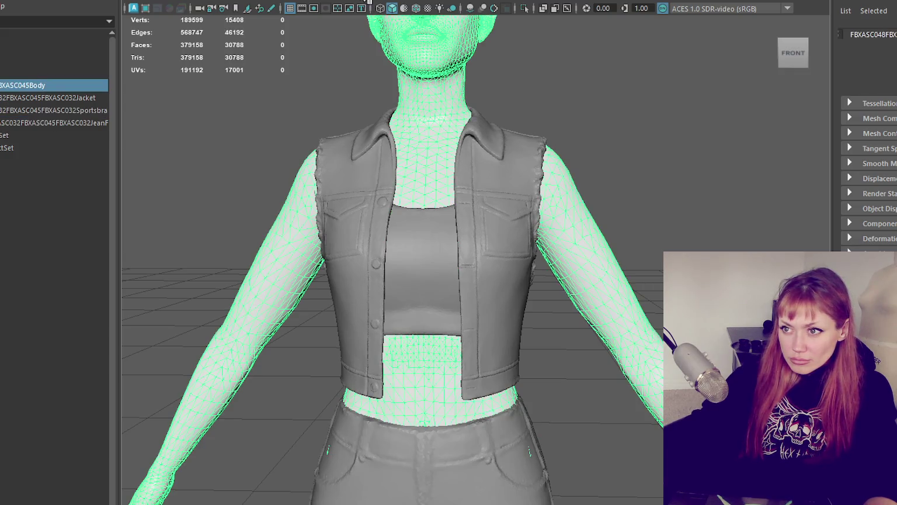
scroll(537, 231, down, 3)
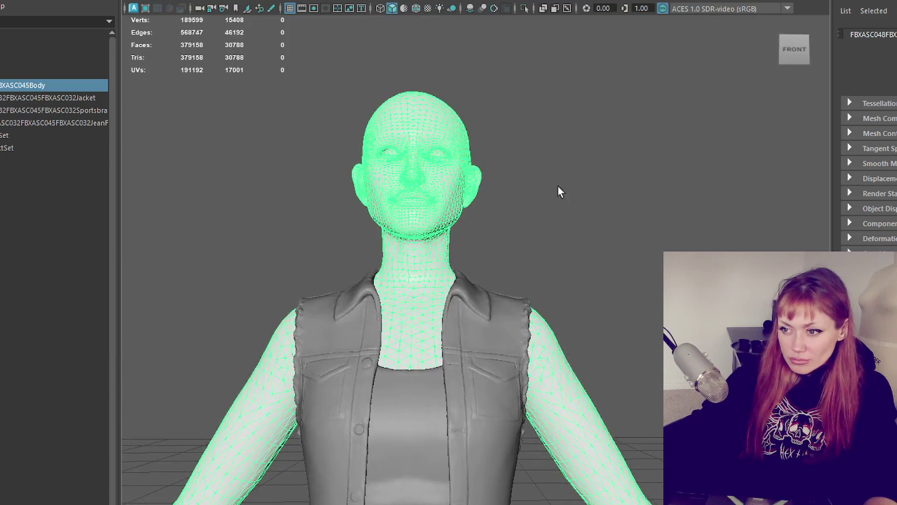
key(F11)
drag(567, 74, 289, 240)
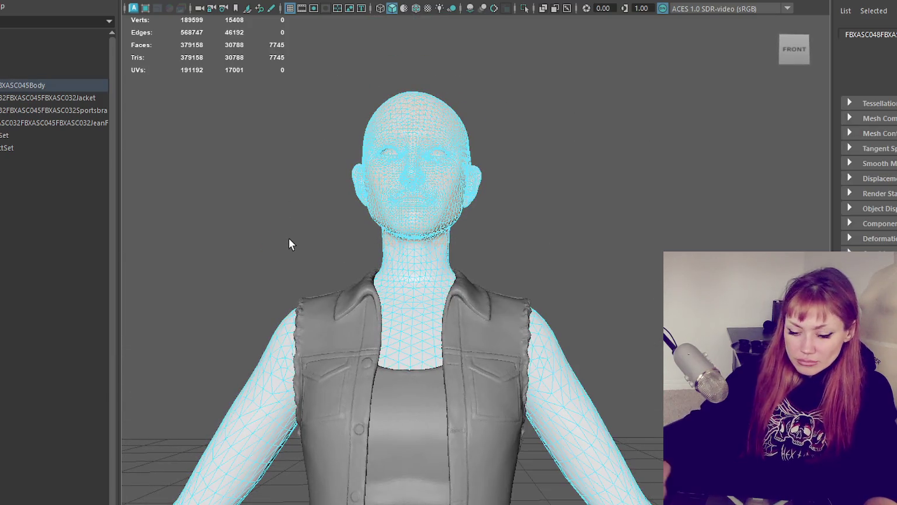
key(Delete)
click(427, 110)
scroll(420, 156, down, 2)
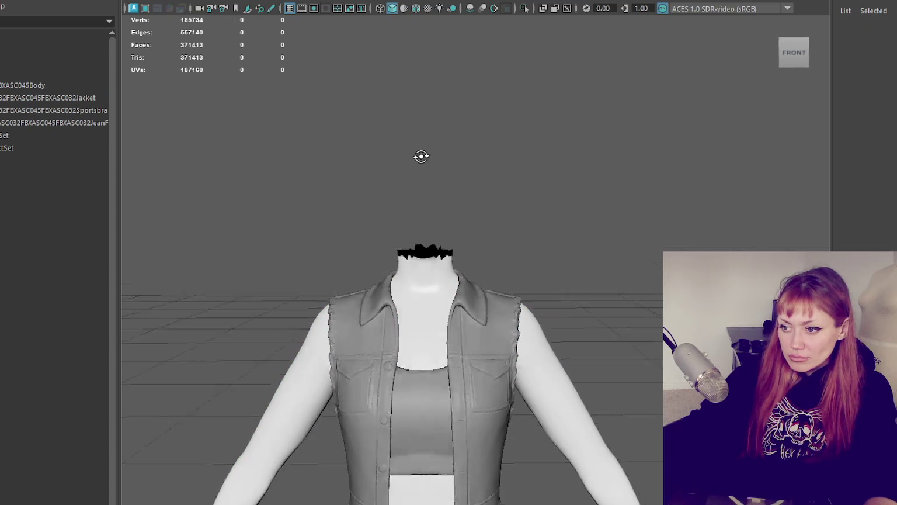
alt+middle_drag(420, 156, 471, 12)
click(216, 1)
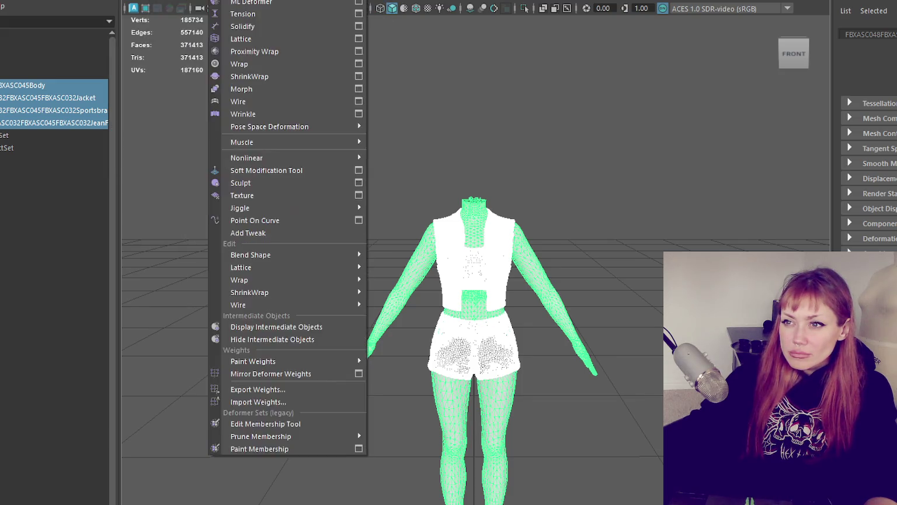
Step: Unlock the normals on the selected body and clothing meshes
key(Escape)
click(327, 0)
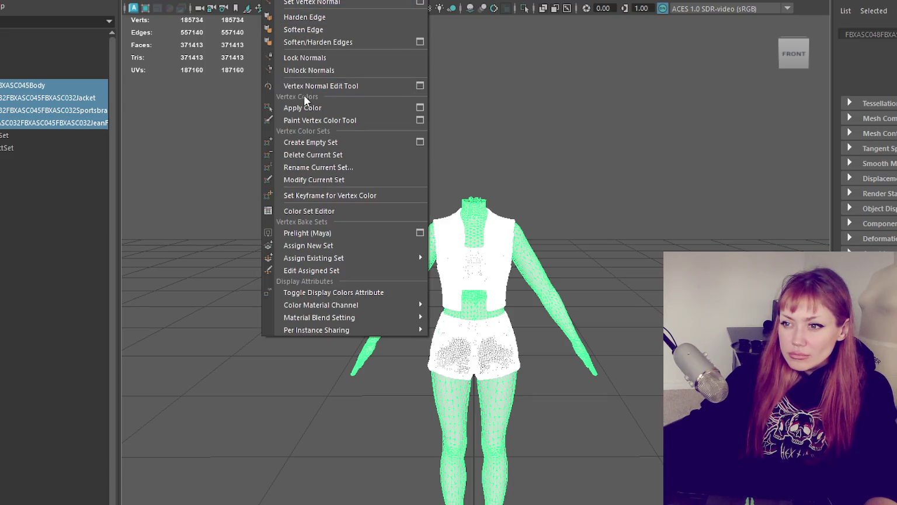
click(308, 70)
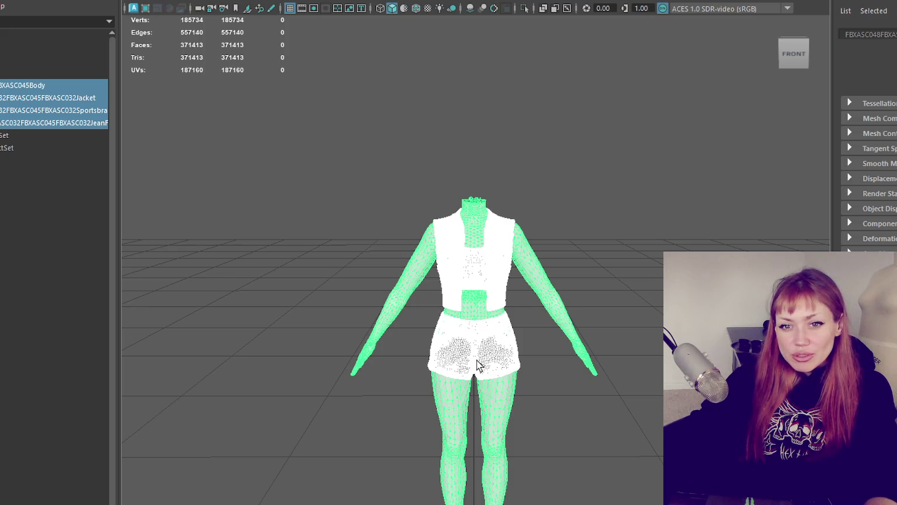
Step: Soften the edges of all the body and clothing meshes
scroll(473, 351, up, 5)
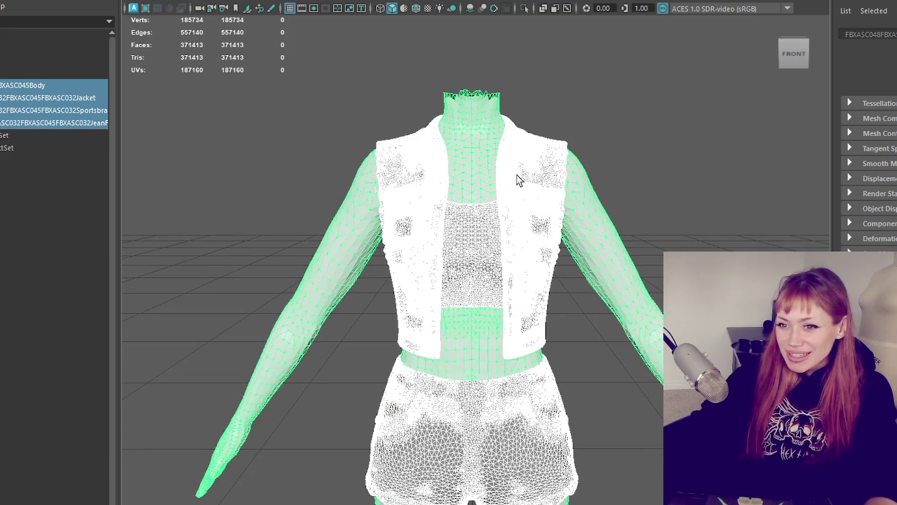
click(520, 208)
click(694, 232)
alt+drag(694, 231, 684, 214)
drag(693, 128, 239, 467)
shift+right_drag(358, 68, 491, 33)
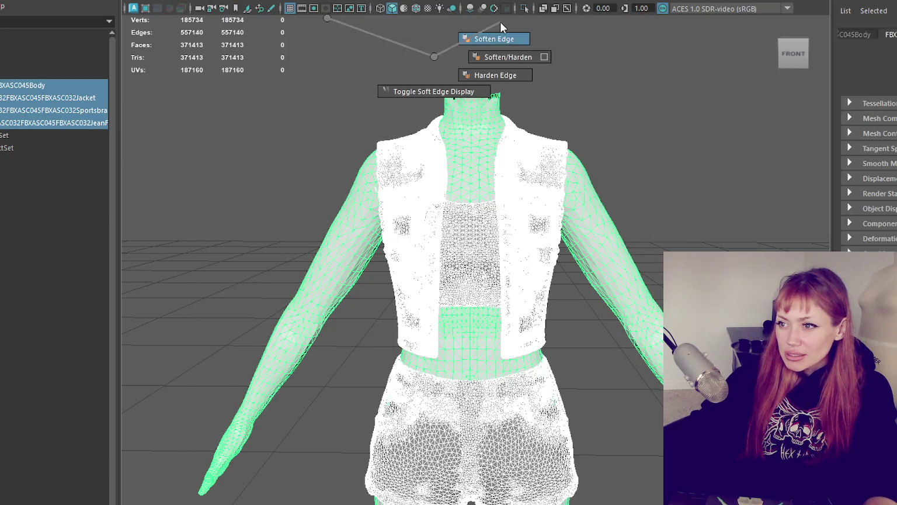
click(597, 97)
Step: Reselect all the meshes and combine the body and clothing into one mesh
scroll(629, 121, down, 3)
scroll(653, 142, up, 3)
scroll(671, 194, down, 3)
alt+drag(675, 240, 426, 252)
scroll(455, 249, up, 5)
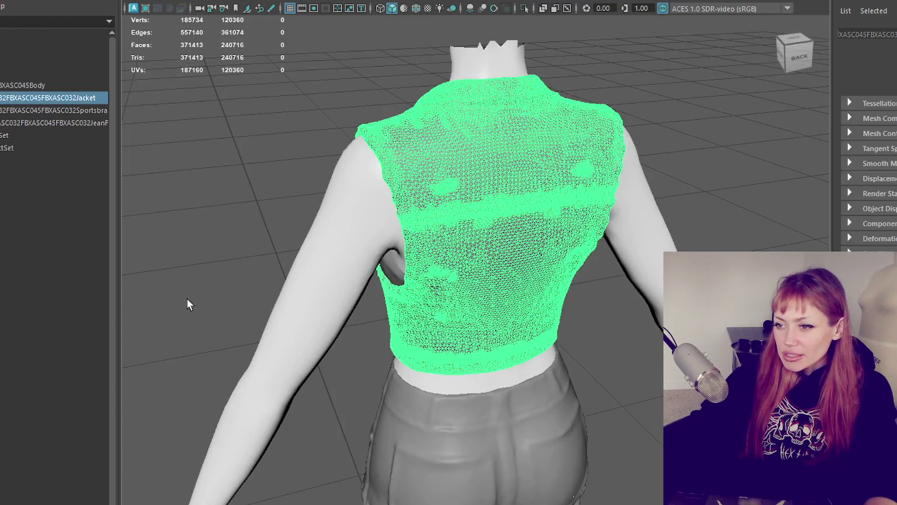
alt+drag(186, 304, 274, 267)
drag(613, 210, 365, 377)
key(f)
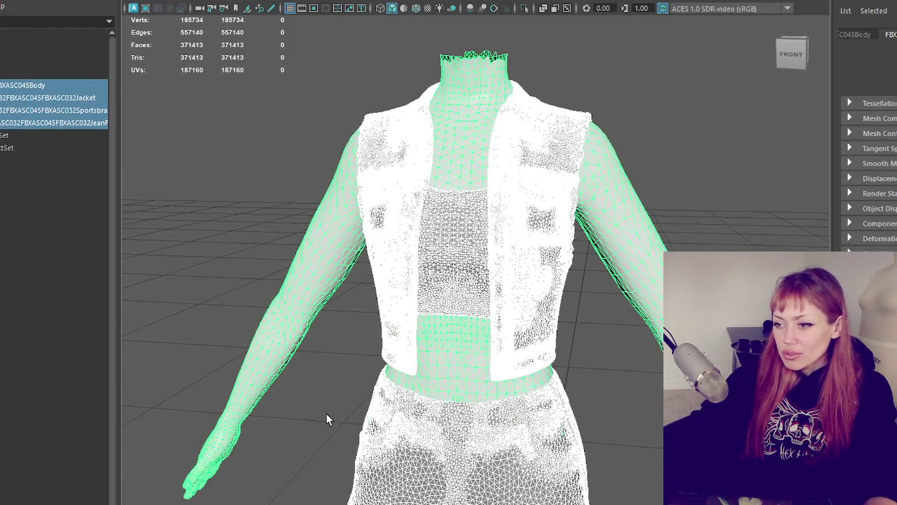
click(163, 1)
click(508, 245)
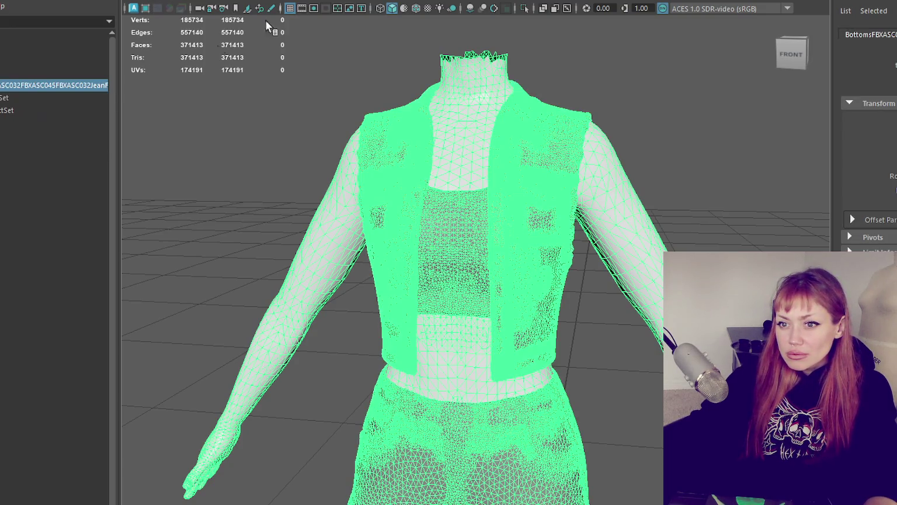
right_drag(52, 85, 239, 237)
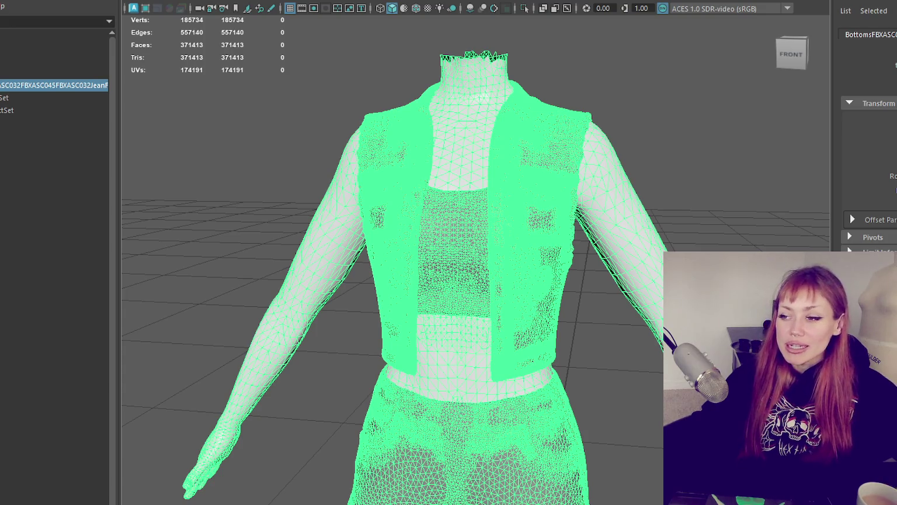
Step: Select the combined body-and-clothing mesh to export it to its own file
click(600, 311)
click(445, 279)
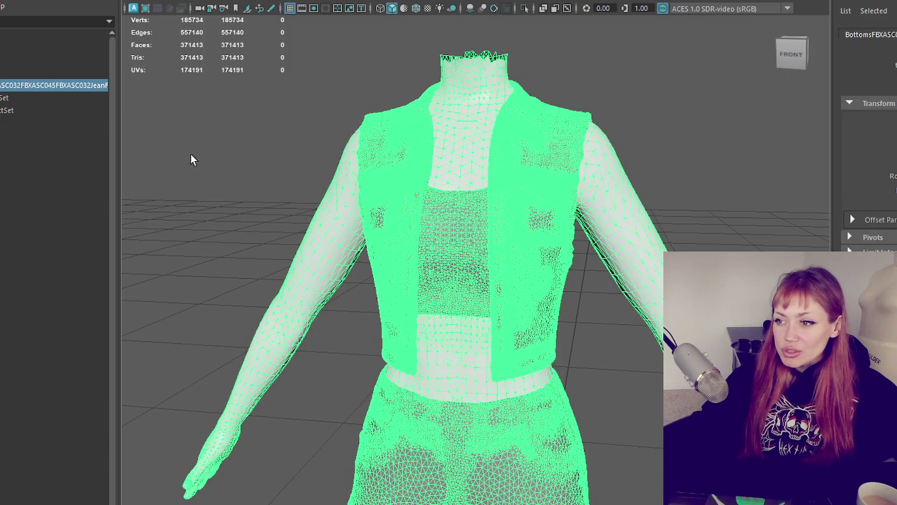
click(191, 154)
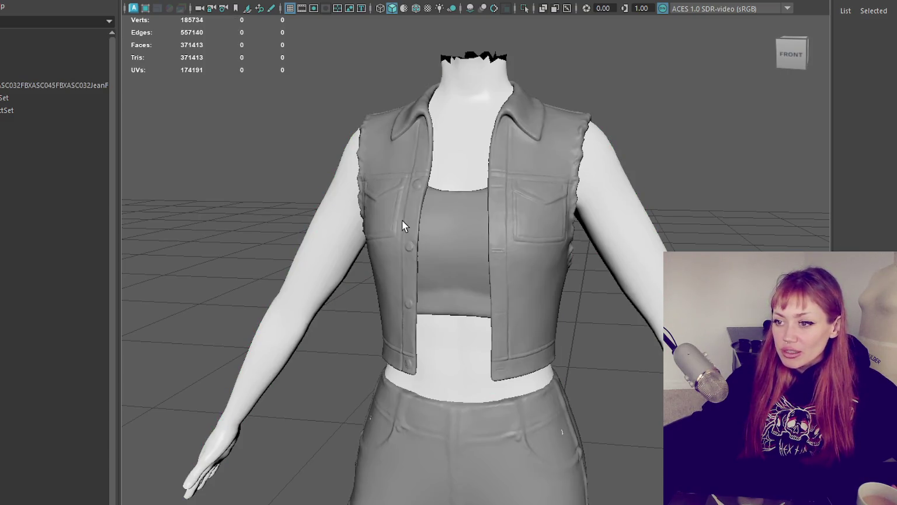
click(402, 220)
right_drag(3, 16, 5, 82)
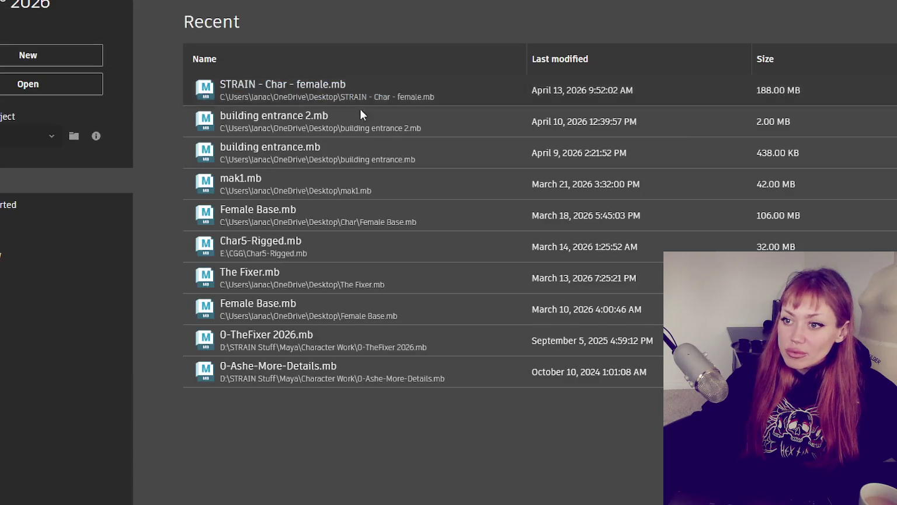
Step: Open the recent character scene without saving, then import the exported outfit file
click(302, 87)
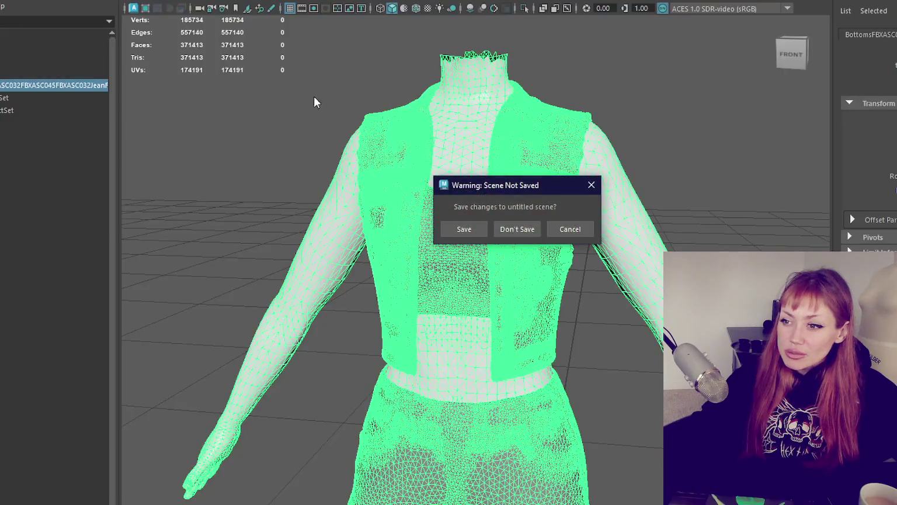
click(514, 229)
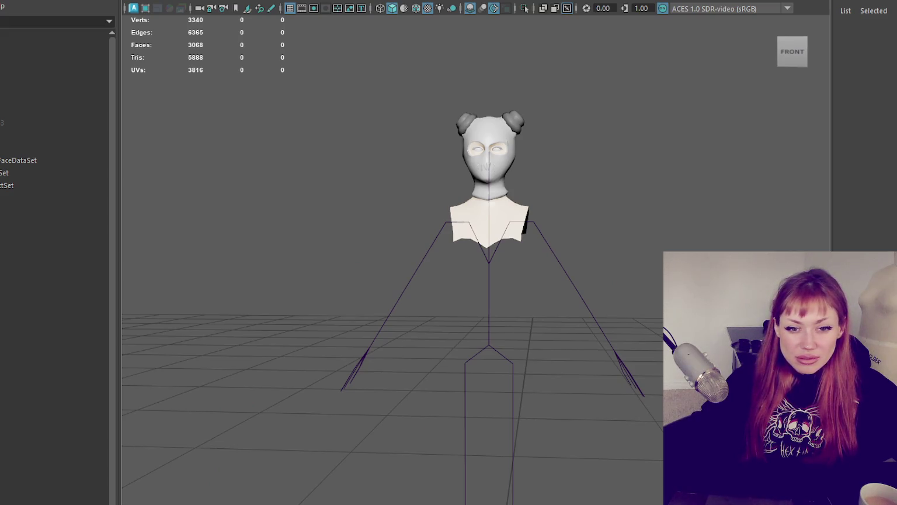
drag(170, 287, 186, 282)
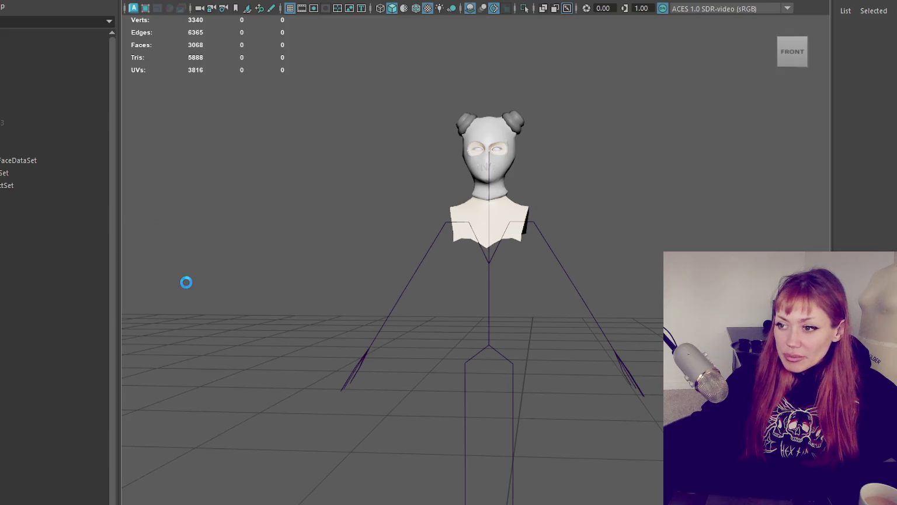
click(507, 323)
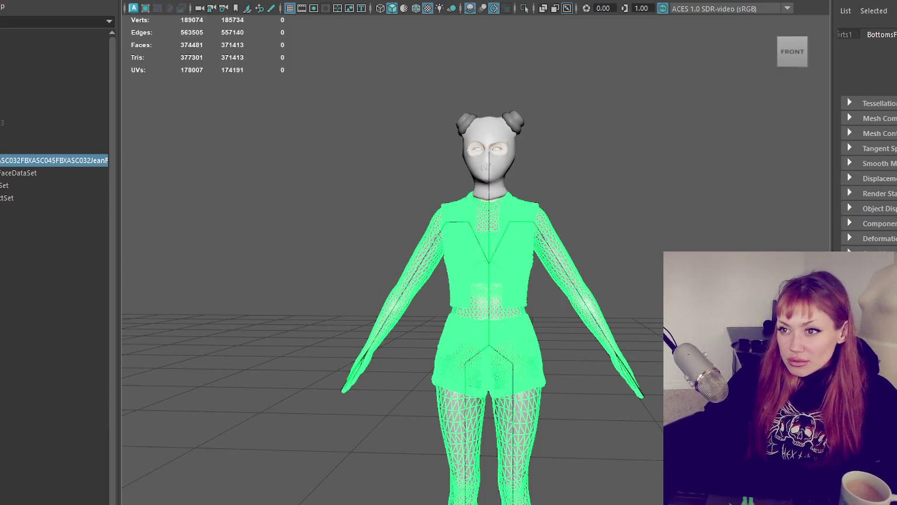
scroll(504, 175, up, 3)
scroll(504, 175, up, 2)
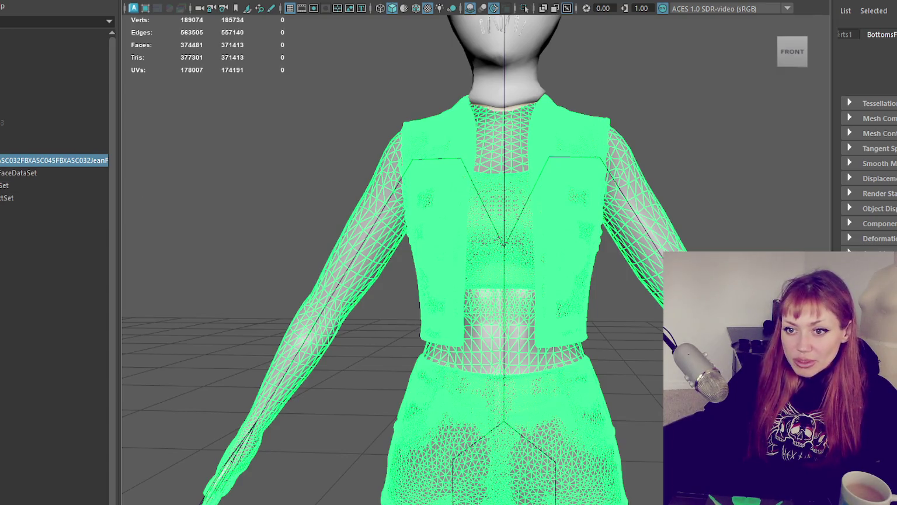
click(2, 174)
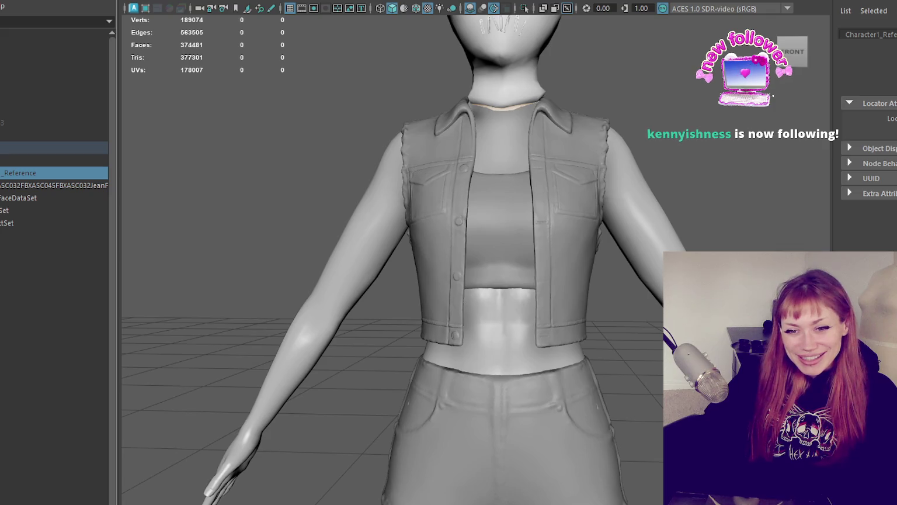
click(436, 216)
key(f)
click(625, 340)
scroll(563, 145, up, 3)
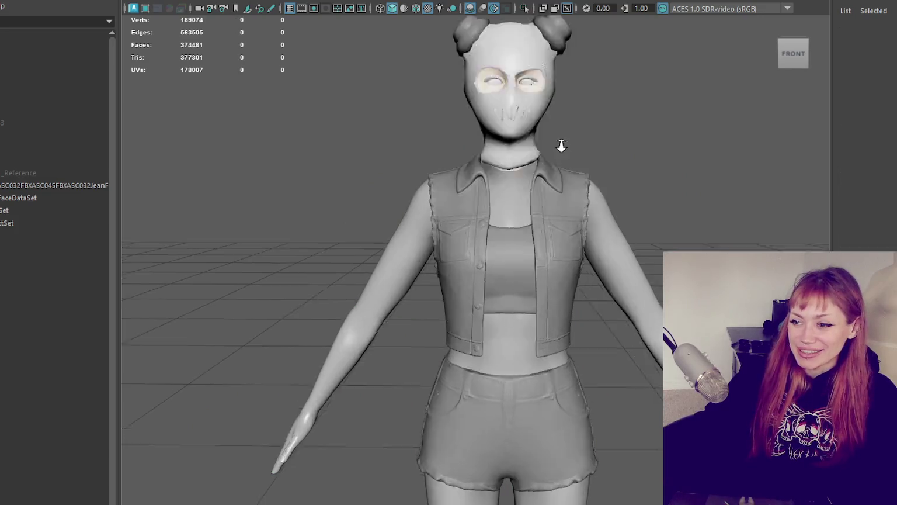
scroll(603, 177, up, 3)
scroll(565, 217, down, 5)
alt+middle_drag(564, 217, 485, 296)
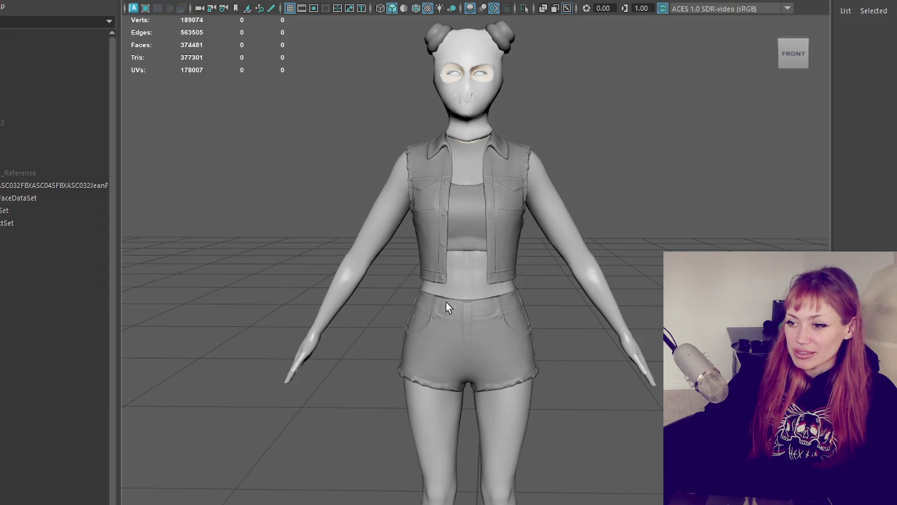
scroll(556, 117, up, 5)
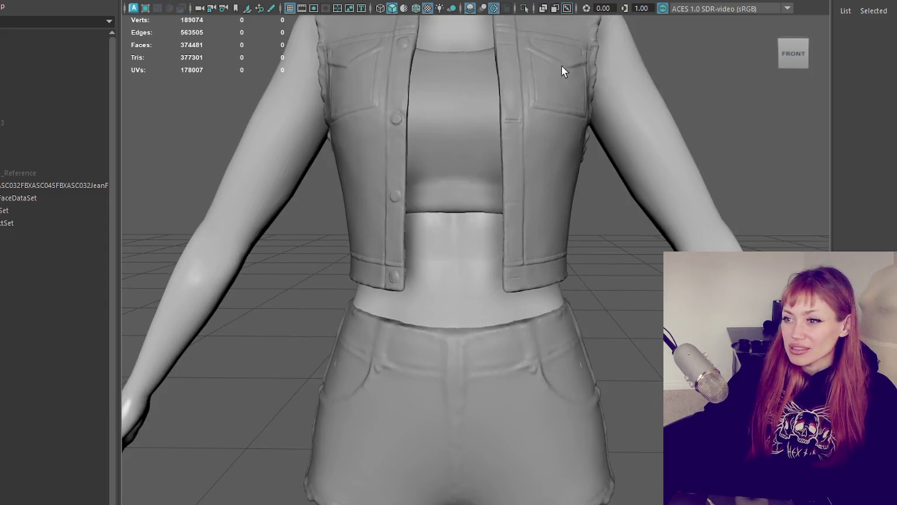
scroll(565, 70, down, 2)
click(430, 112)
scroll(563, 174, down, 3)
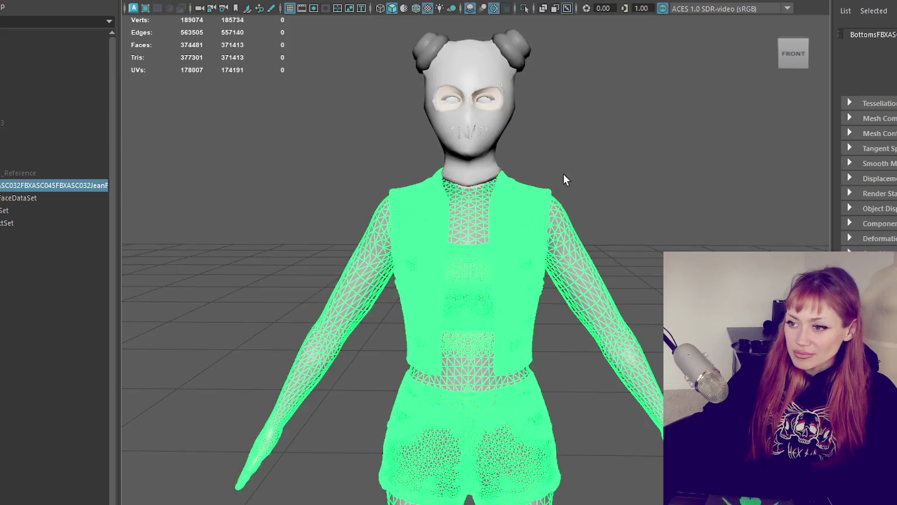
scroll(146, 170, up, 2)
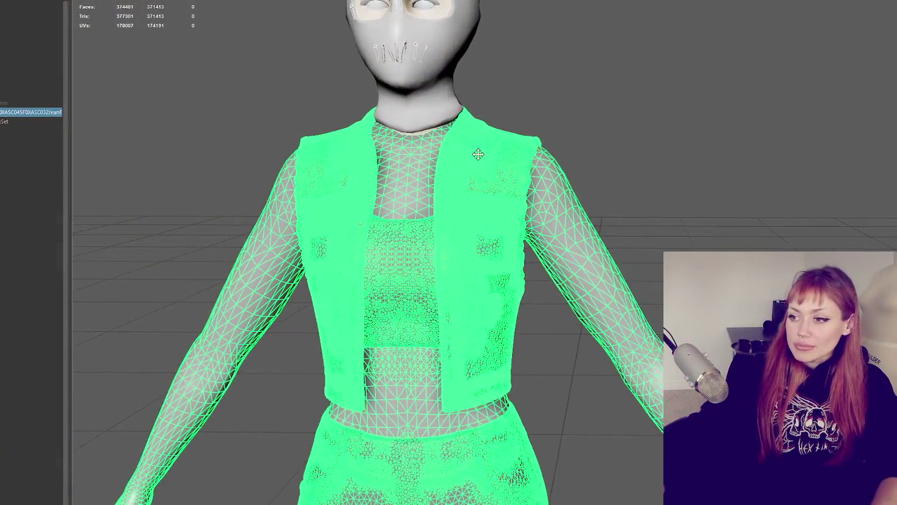
Step: Orbit and zoom to view the outfit mesh's upper body
alt+drag(297, 231, 22, 170)
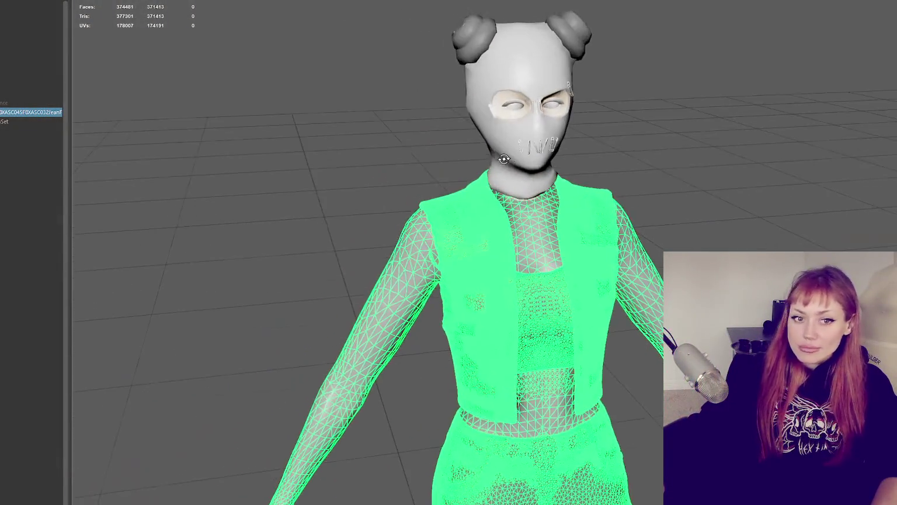
scroll(291, 215, up, 2)
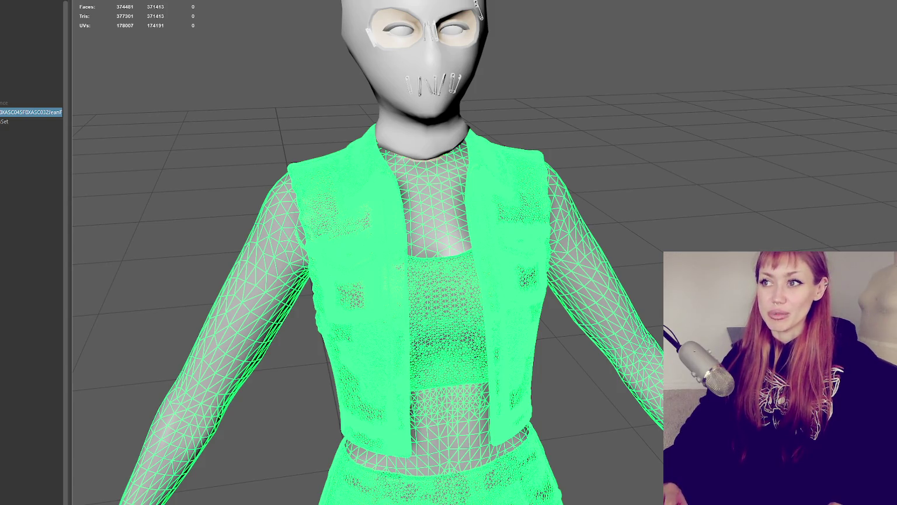
Step: Frame the whole character and select the hood-and-mask mesh on the head
scroll(164, 184, down, 3)
click(214, 181)
click(299, 224)
scroll(340, 209, down, 3)
ctrl+click(384, 272)
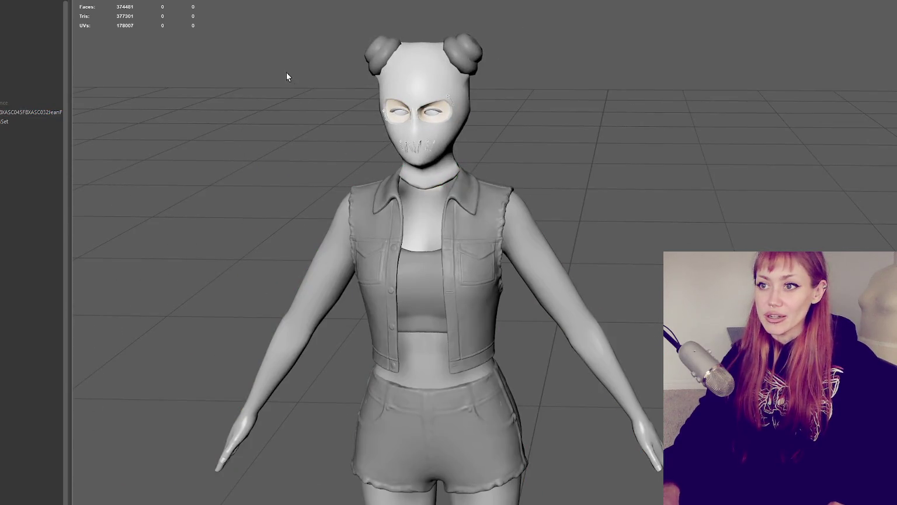
click(372, 202)
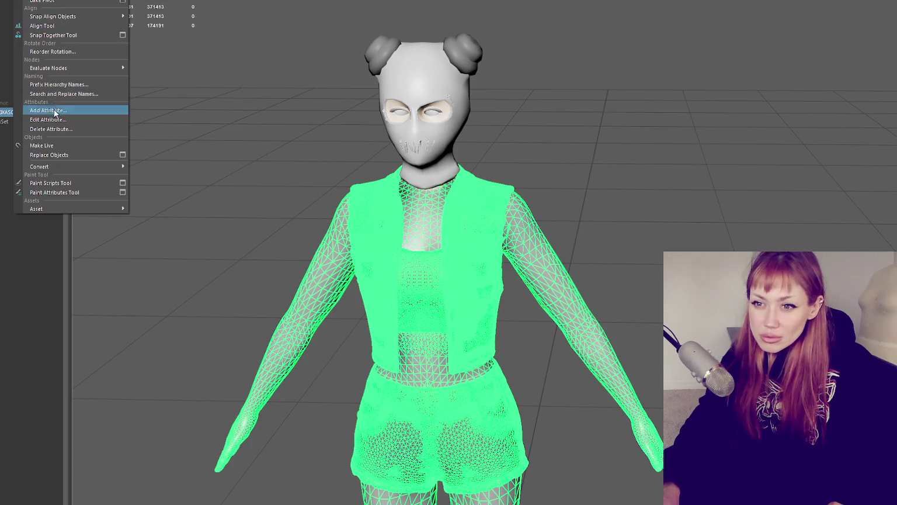
click(61, 143)
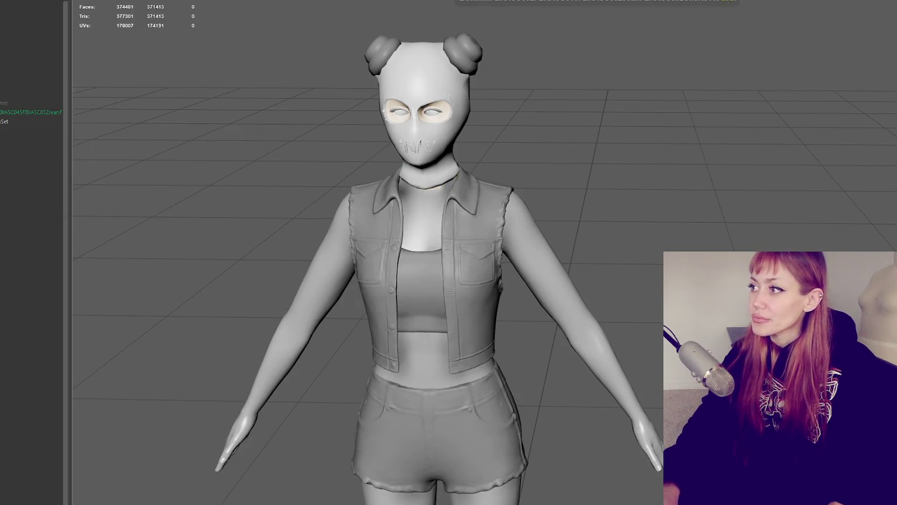
key(f)
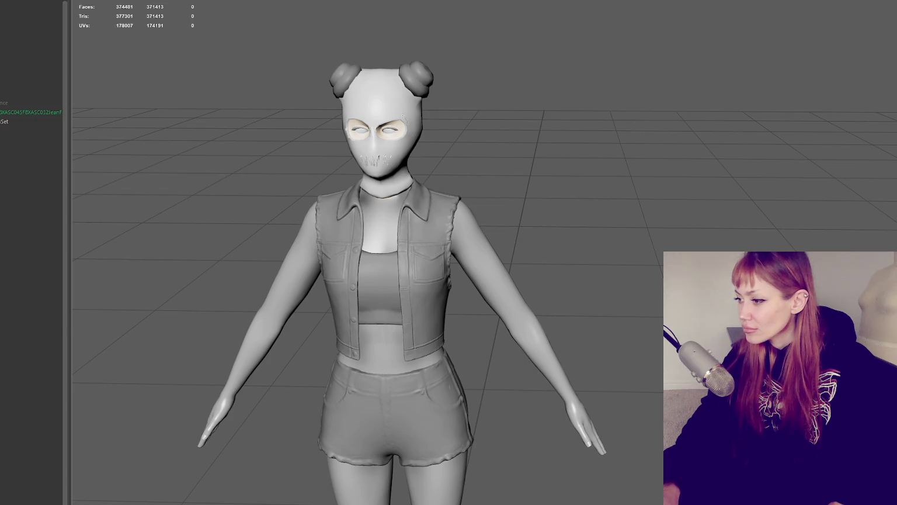
click(383, 134)
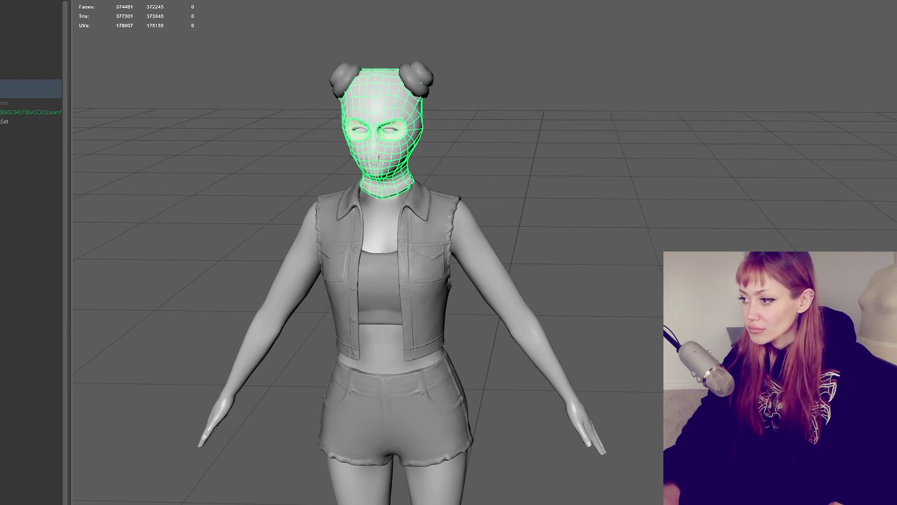
Step: Deselect the head and orbit in closer around the torso and vest
click(233, 210)
scroll(422, 233, up, 4)
mouse_move(420, 201)
alt+middle_down()
mouse_move(615, 155)
mouse_move(566, 150)
alt+middle_up()
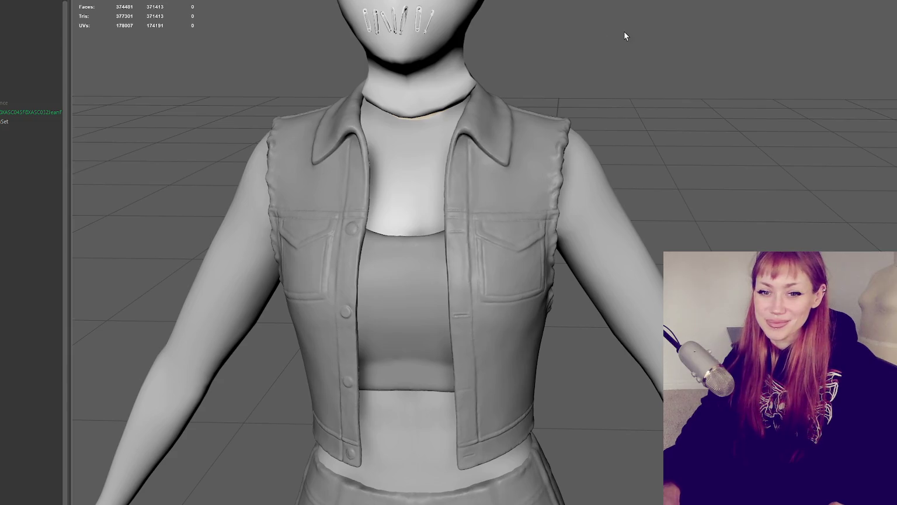
scroll(605, 90, up, 3)
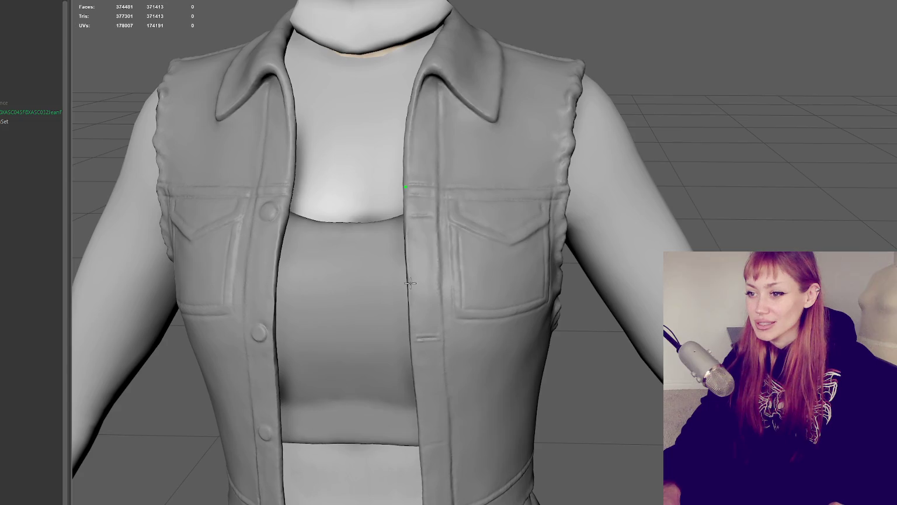
scroll(490, 149, down, 3)
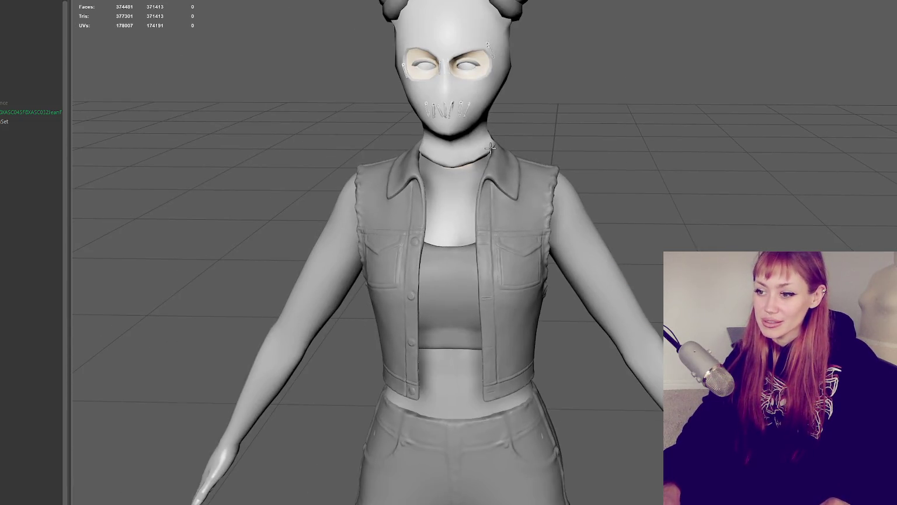
mouse_move(464, 389)
alt+mouse_down()
mouse_move(404, 375)
mouse_move(625, 398)
alt+mouse_up()
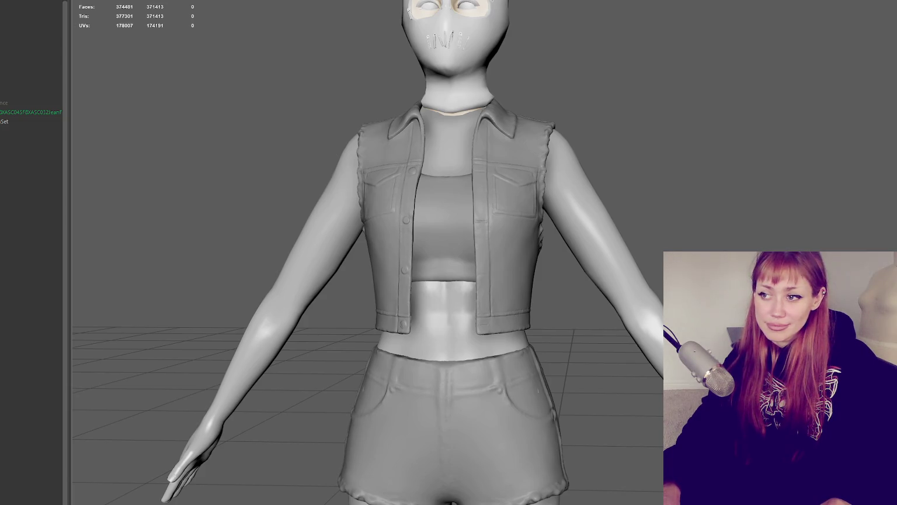
Step: Place a single Quad Draw point on the upper chest, undoing the stray lower point
scroll(469, 158, down, 2)
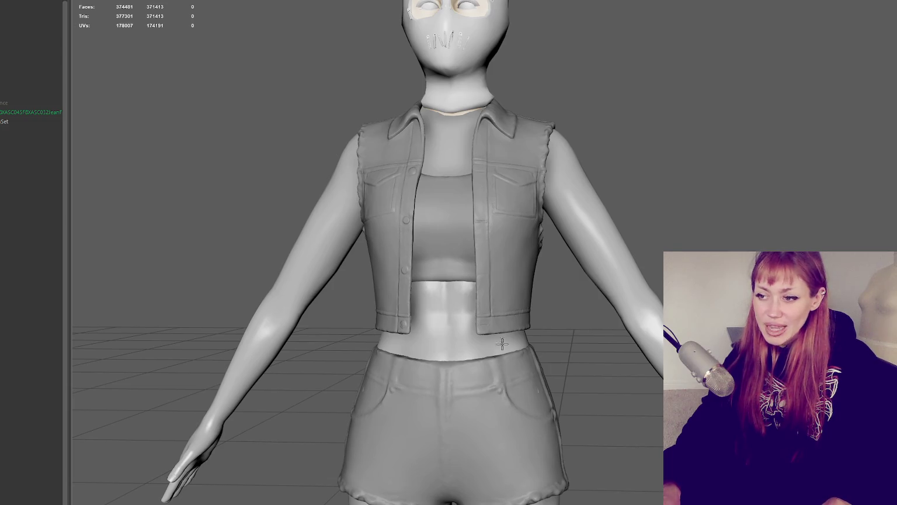
scroll(470, 158, up, 4)
scroll(469, 158, down, 1)
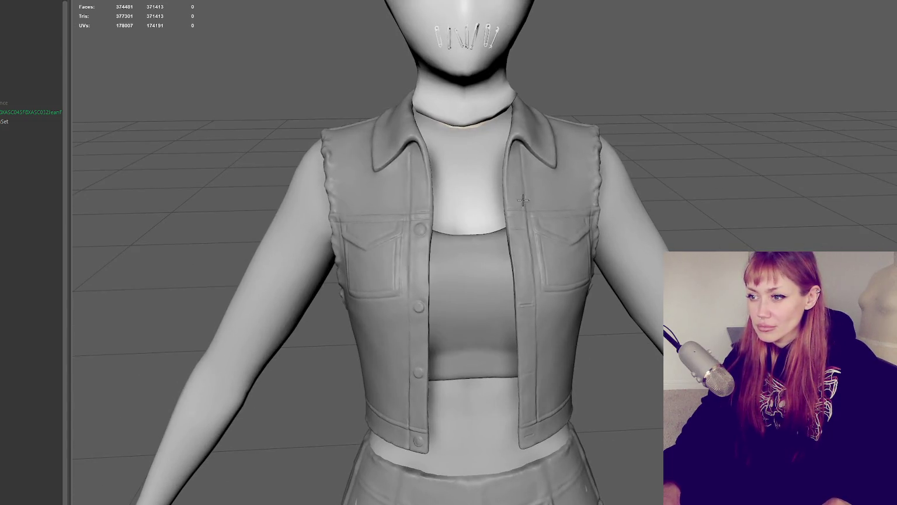
mouse_move(523, 200)
alt+mouse_down()
mouse_move(514, 224)
mouse_move(376, 197)
mouse_move(434, 233)
mouse_move(497, 176)
alt+mouse_up()
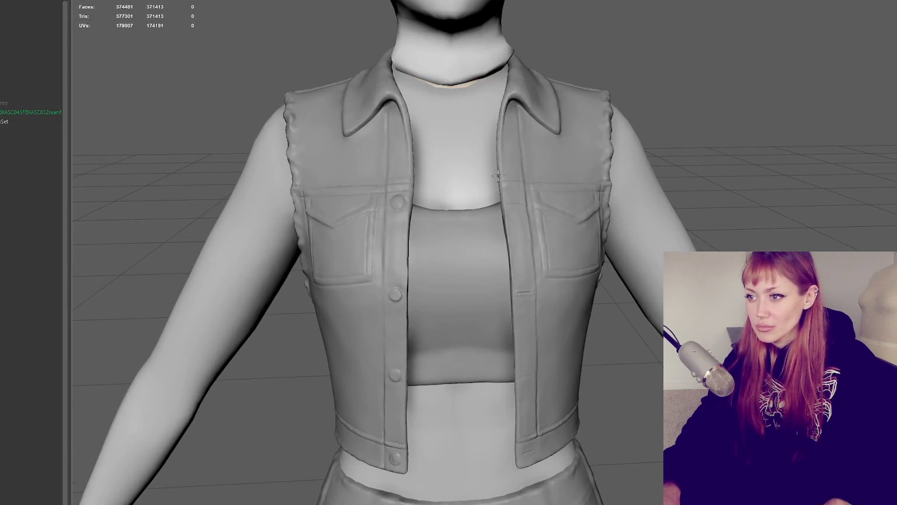
scroll(498, 176, up, 1)
alt+middle_drag(498, 176, 535, 282)
click(440, 173)
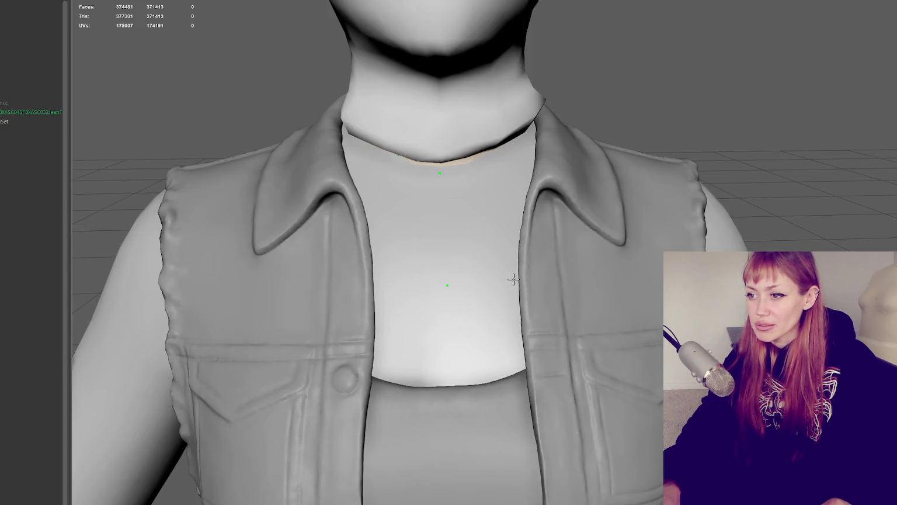
key(ctrl+z)
alt+middle_drag(482, 160, 404, 309)
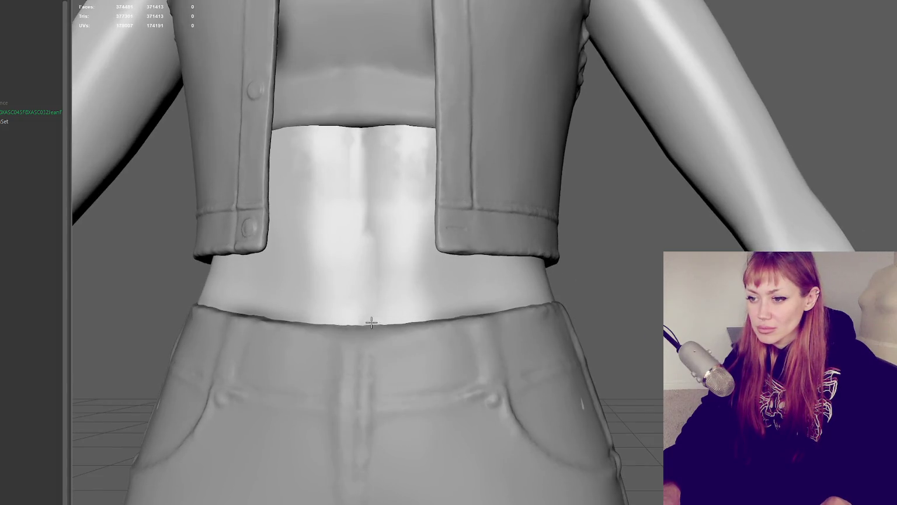
Step: Build three stacked Quad Draw quads from the shorts' waistband up the bare midriff
click(435, 319)
click(435, 254)
click(371, 254)
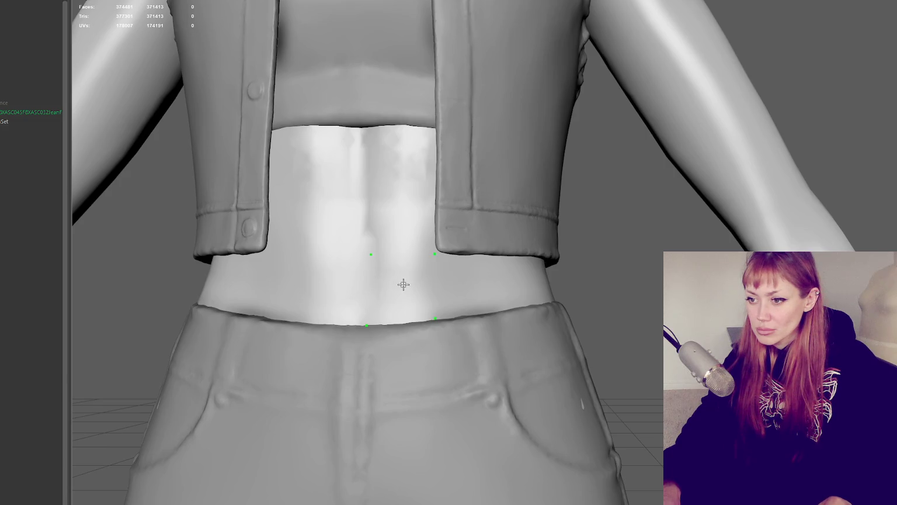
shift+click(403, 285)
click(432, 189)
shift+click(417, 211)
click(364, 128)
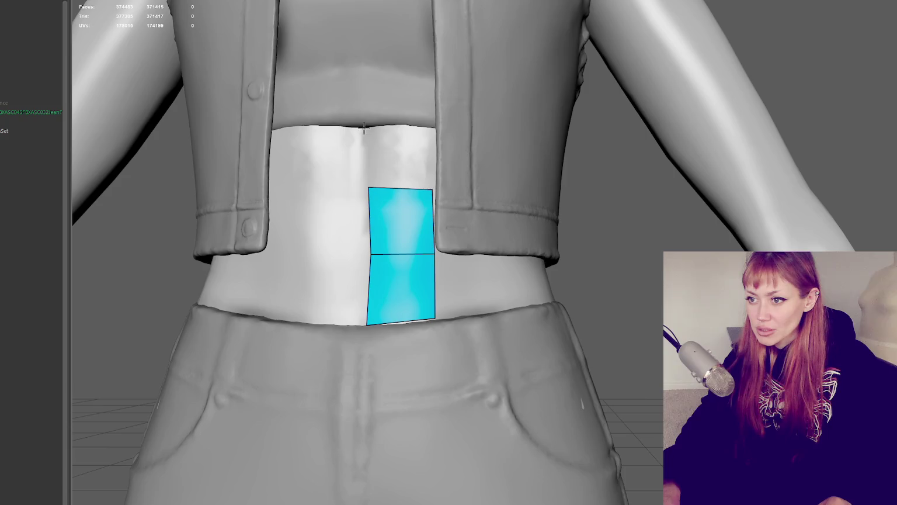
click(432, 128)
shift+click(417, 148)
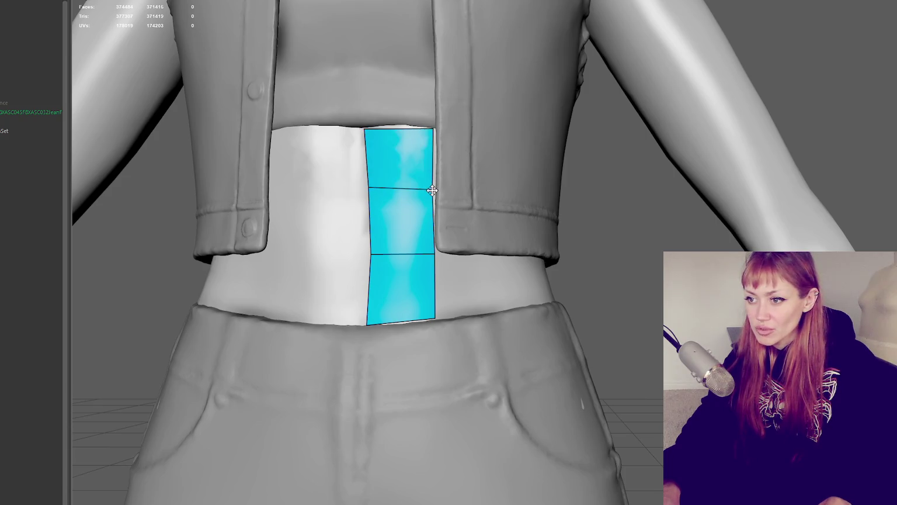
Step: Drag the strip's vertices to straighten its left and right edges
drag(435, 189, 437, 188)
drag(433, 128, 433, 129)
drag(364, 128, 367, 128)
drag(369, 187, 368, 187)
drag(371, 253, 370, 251)
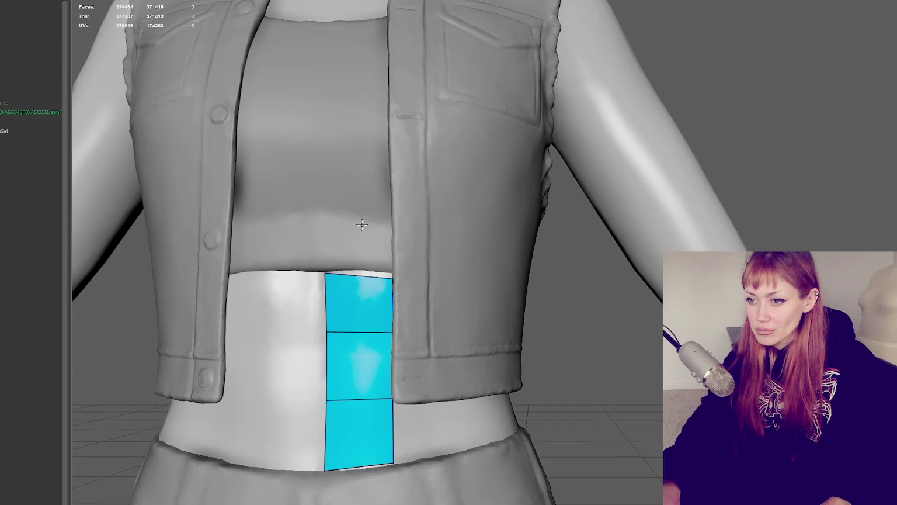
Step: Extend the quad strip upward over the crop top toward its neckline
click(373, 267)
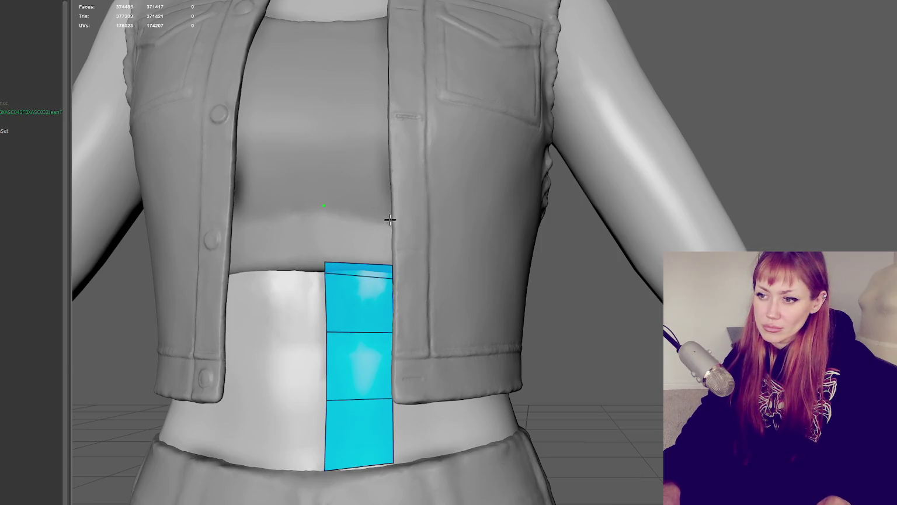
shift+click(360, 235)
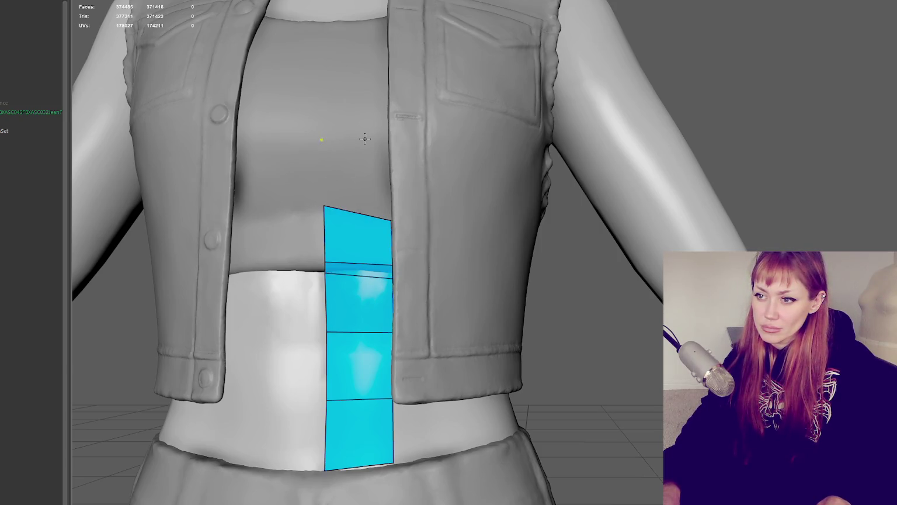
click(386, 136)
shift+click(369, 179)
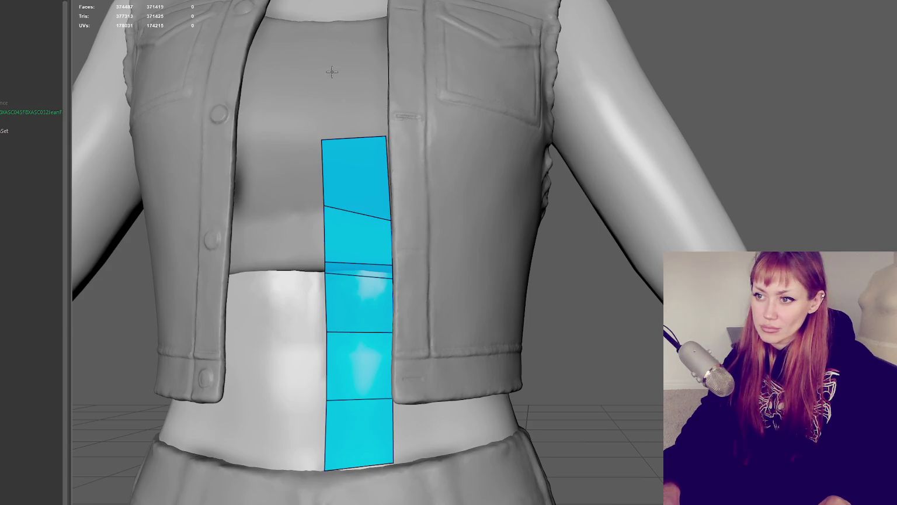
click(386, 66)
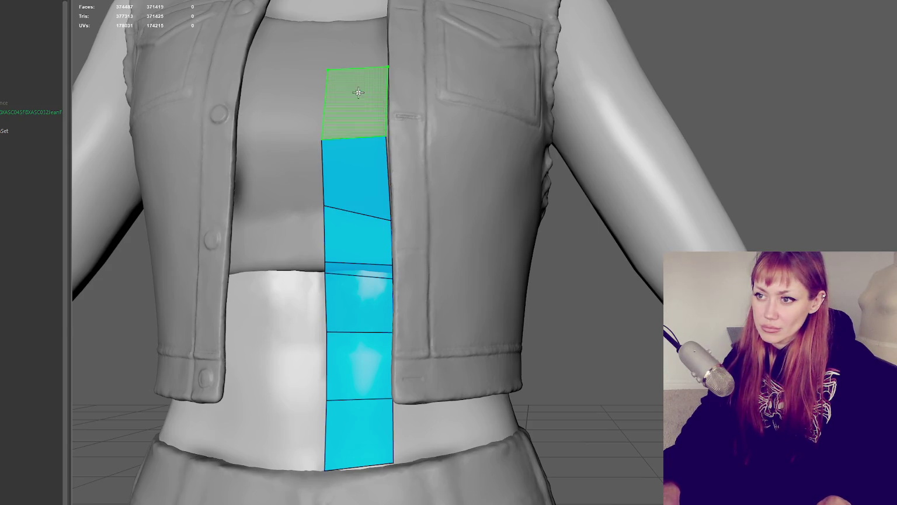
shift+click(367, 89)
scroll(396, 52, down, 3)
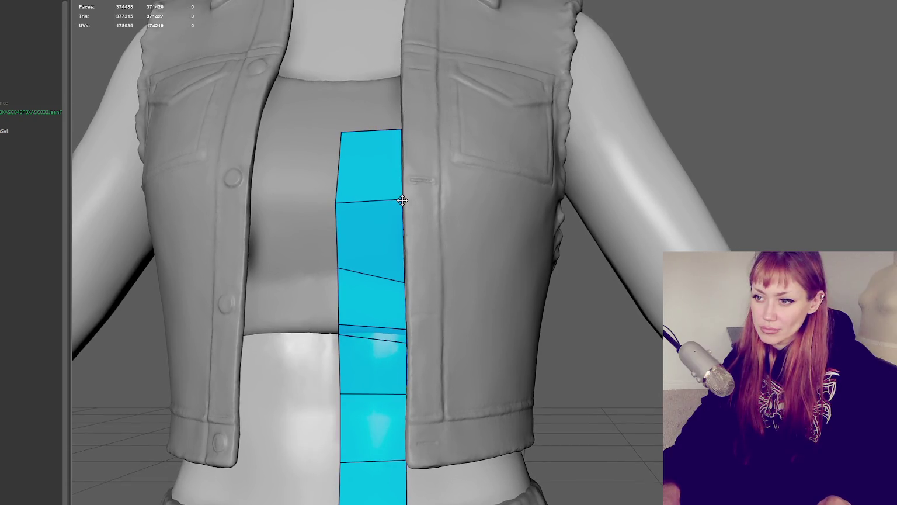
scroll(400, 207, up, 2)
alt+middle_drag(400, 212, 402, 222)
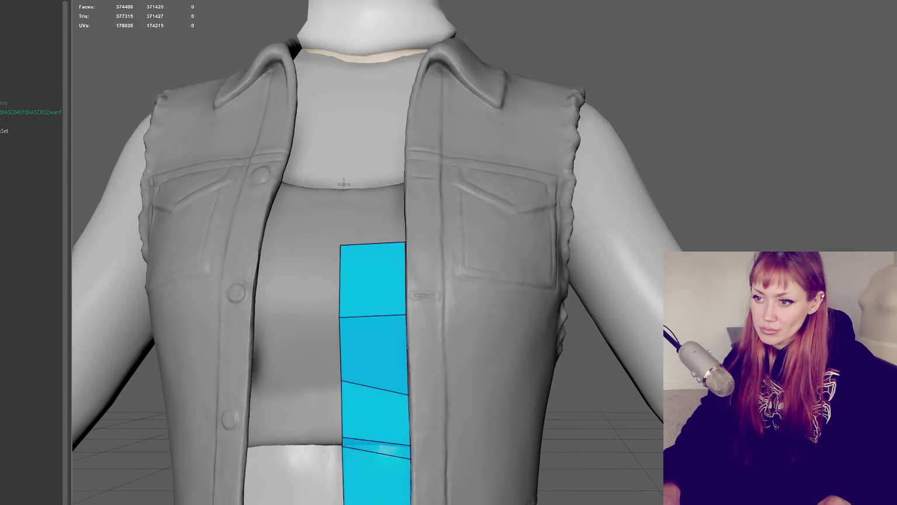
Step: Add a quad atop the strip and pull its top vertices up the chest
shift+click(402, 183)
alt+middle_drag(402, 183, 463, 286)
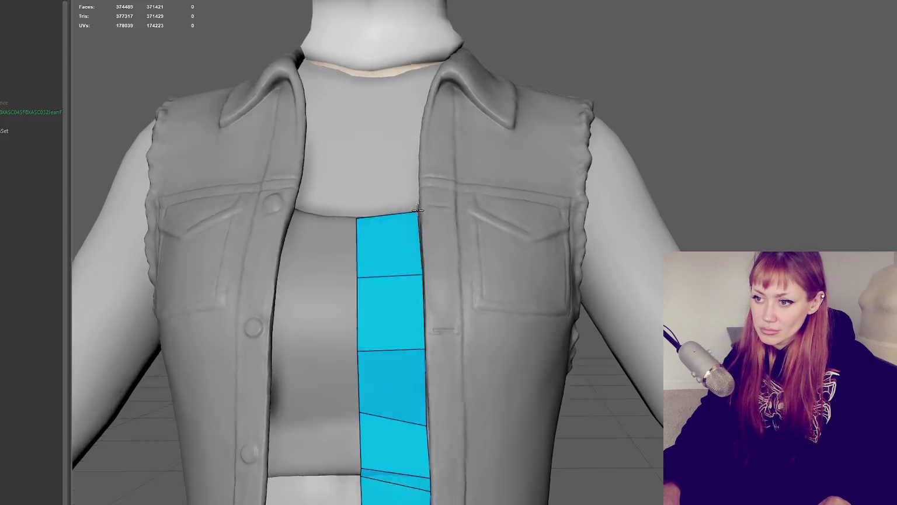
drag(402, 295, 406, 291)
alt+middle_drag(423, 281, 397, 407)
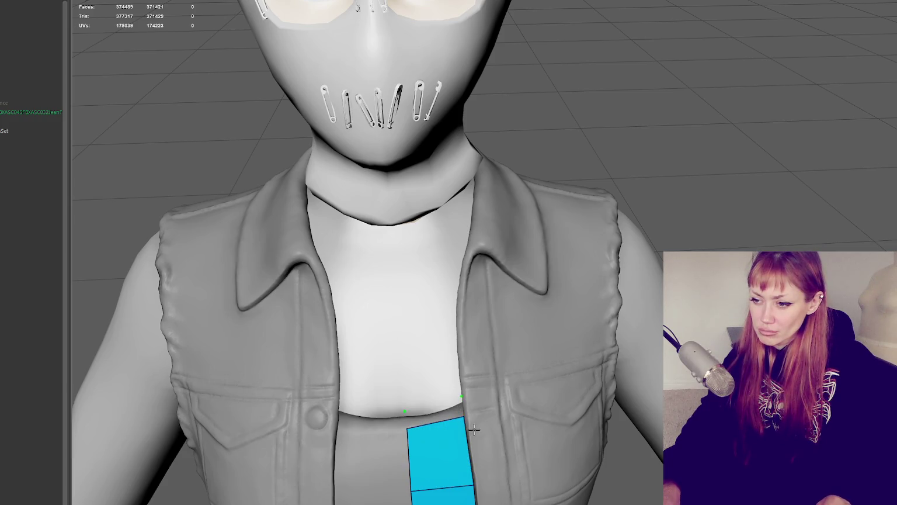
drag(464, 416, 514, 403)
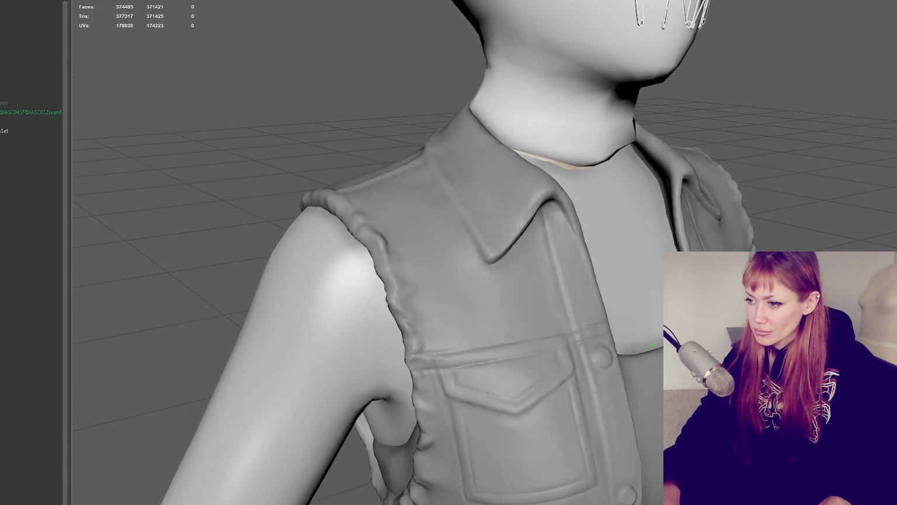
mouse_move(584, 344)
alt+mouse_down()
mouse_move(629, 341)
mouse_move(614, 340)
alt+mouse_up()
mouse_move(560, 368)
mouse_down()
mouse_move(593, 344)
mouse_move(468, 322)
mouse_up()
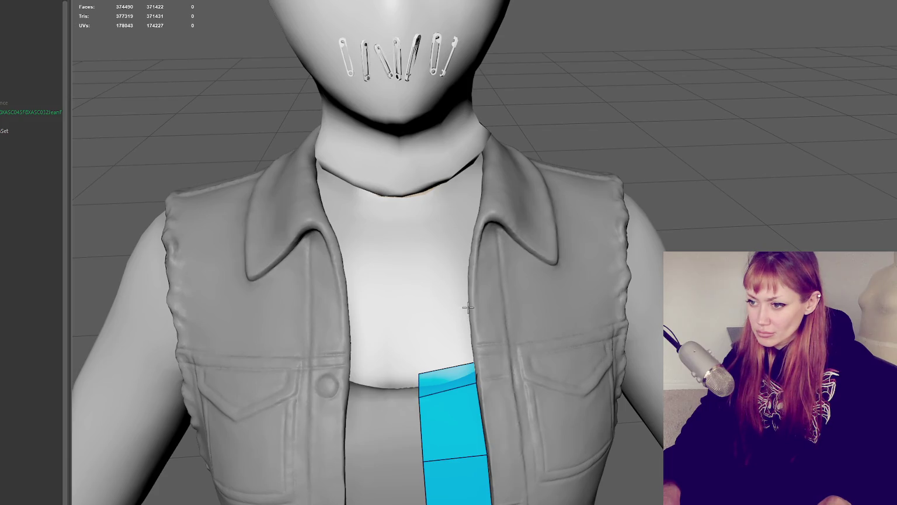
Step: Extend the strip with quads across the upper chest to the crop top's neckline
click(414, 311)
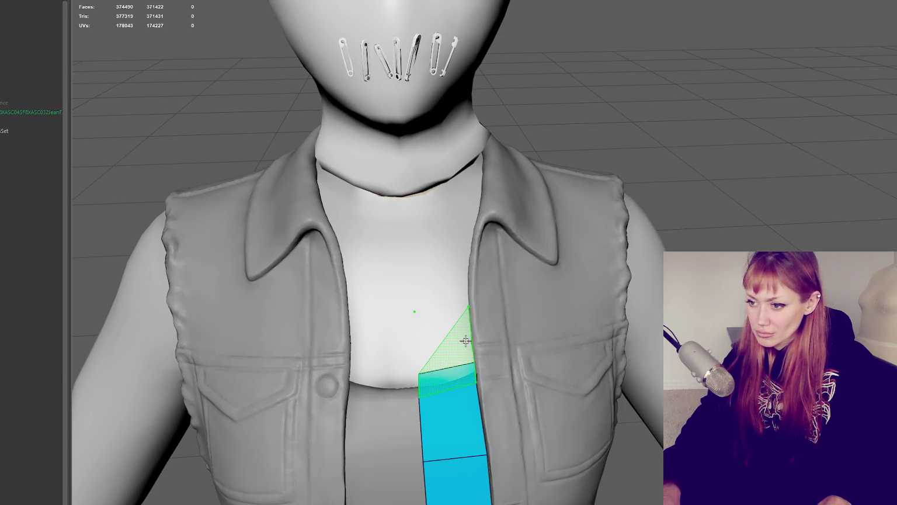
alt+drag(444, 336, 461, 200)
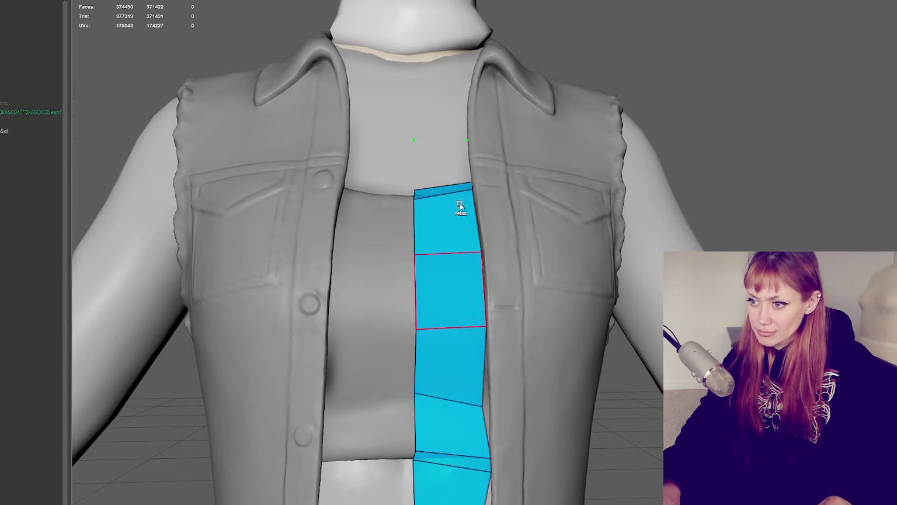
alt+drag(454, 161, 555, 146)
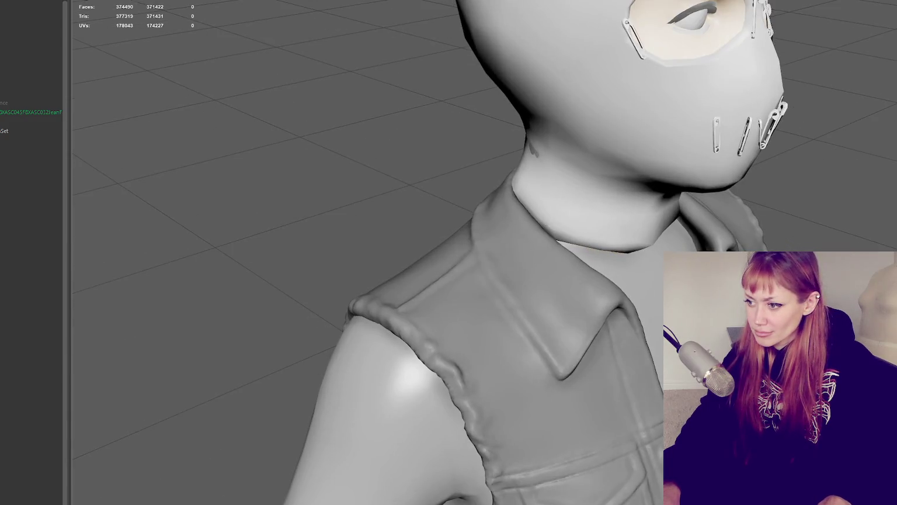
alt+drag(468, 246, 535, 248)
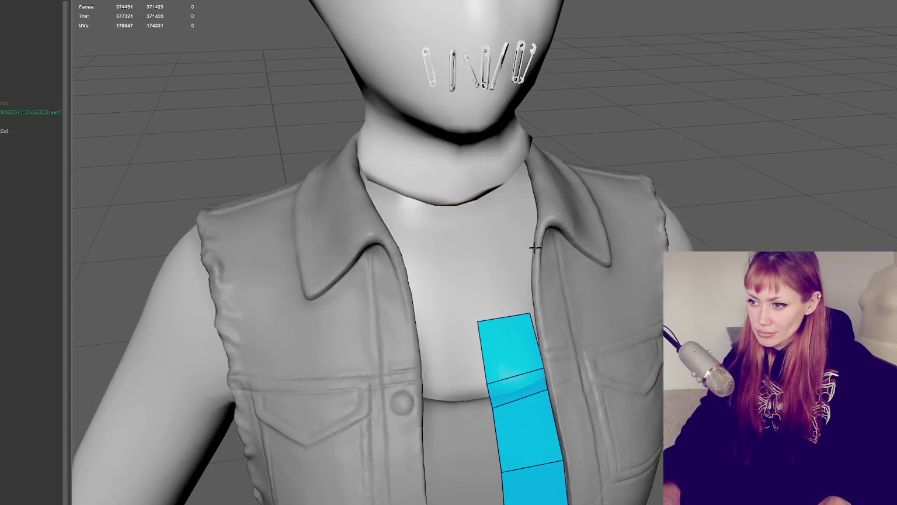
click(465, 253)
shift+click(512, 278)
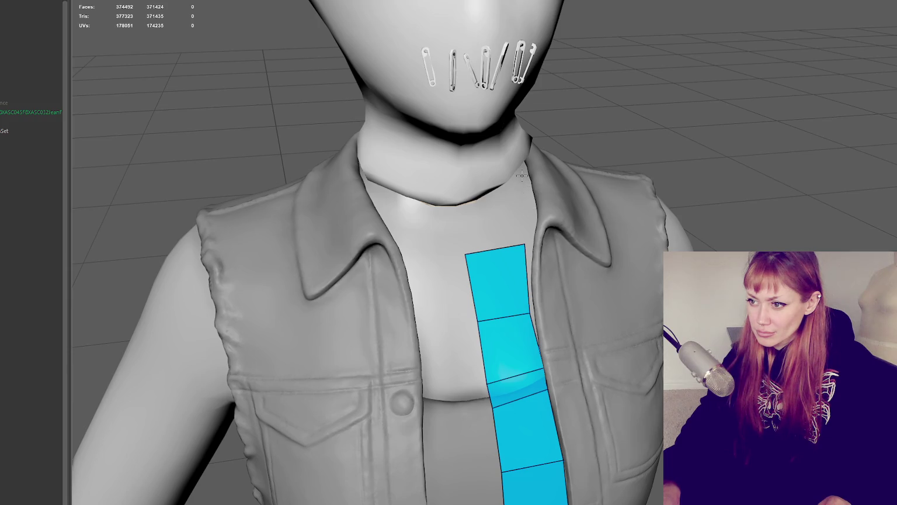
click(462, 216)
shift+click(490, 213)
alt+drag(490, 213, 552, 176)
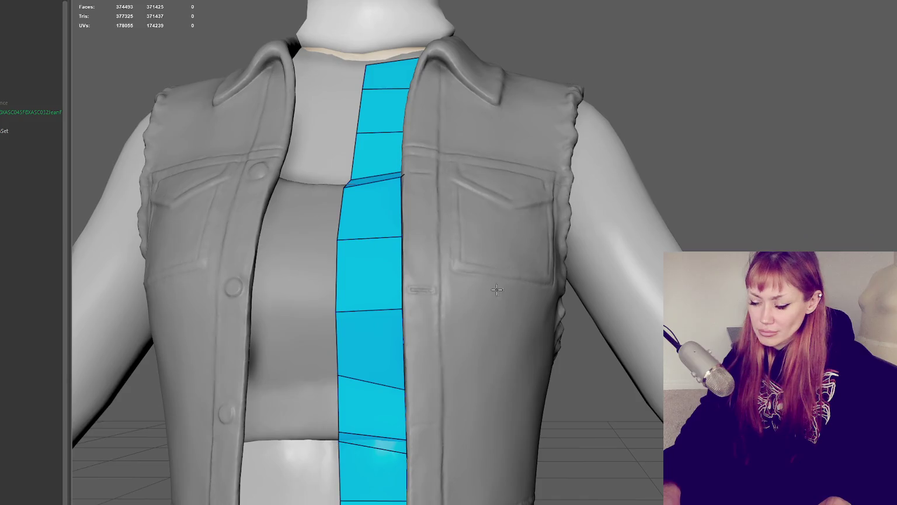
alt+middle_drag(414, 492, 406, 326)
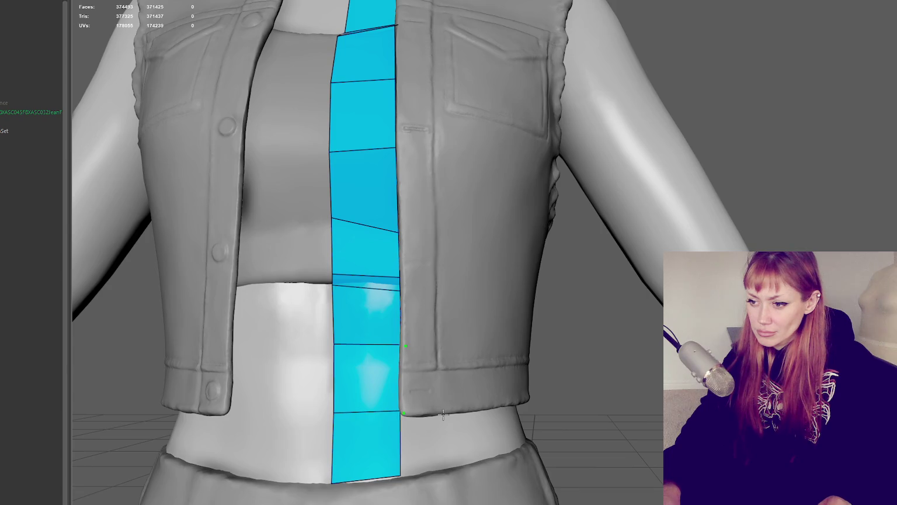
Step: Start the new strip at the right vest hem, stacking quads upward and reshaping the top-left corner
click(460, 342)
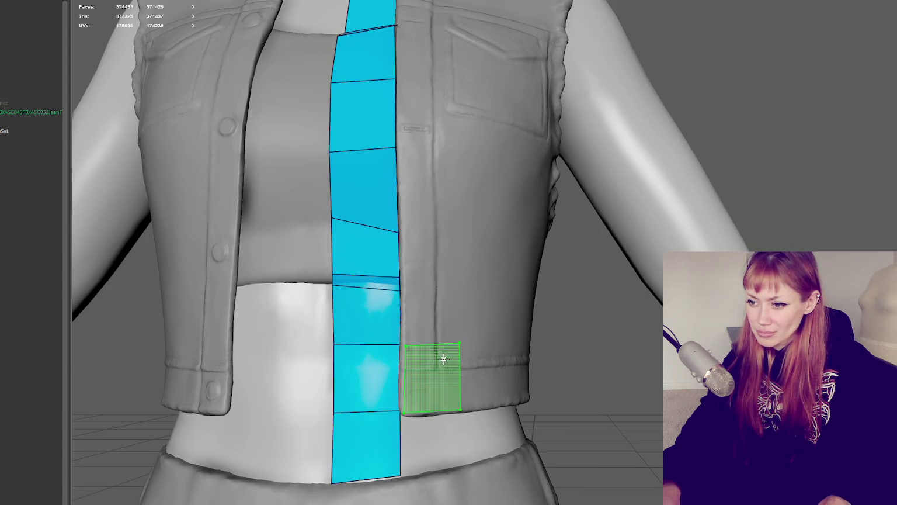
shift+click(447, 359)
click(460, 291)
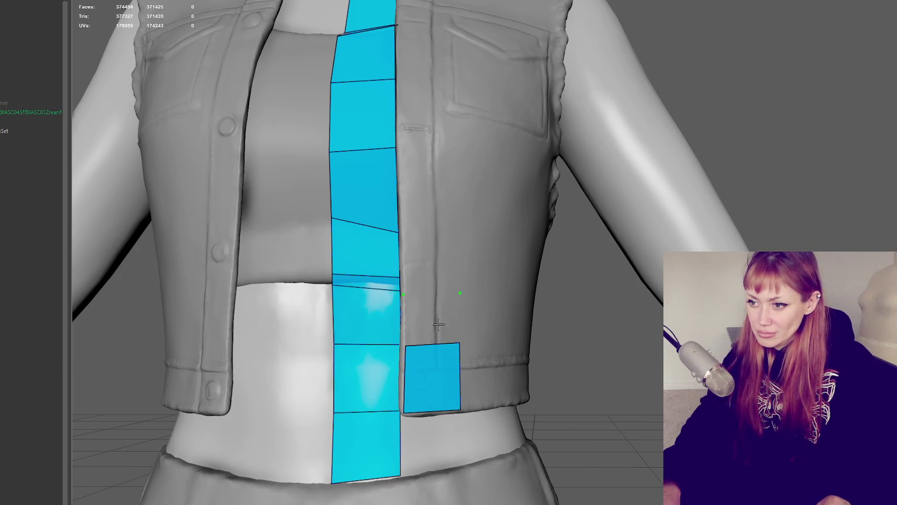
shift+click(432, 323)
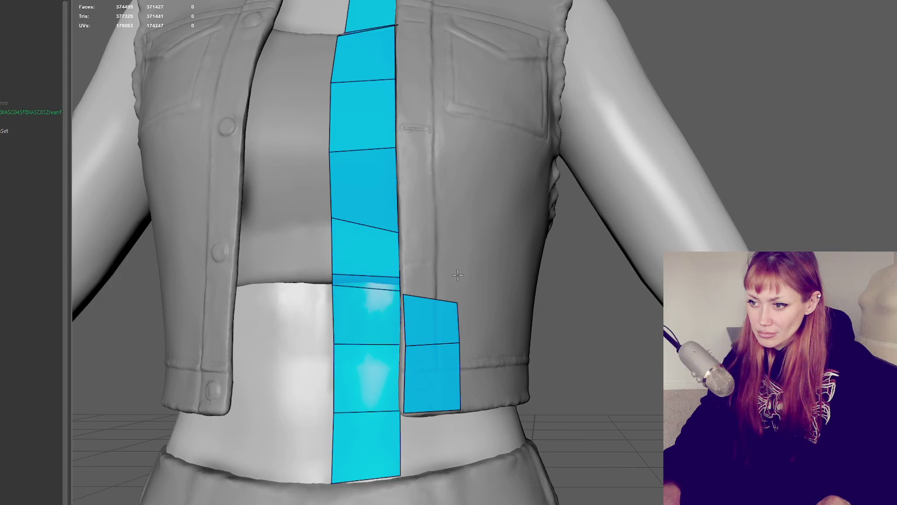
shift+click(411, 281)
drag(409, 280, 380, 275)
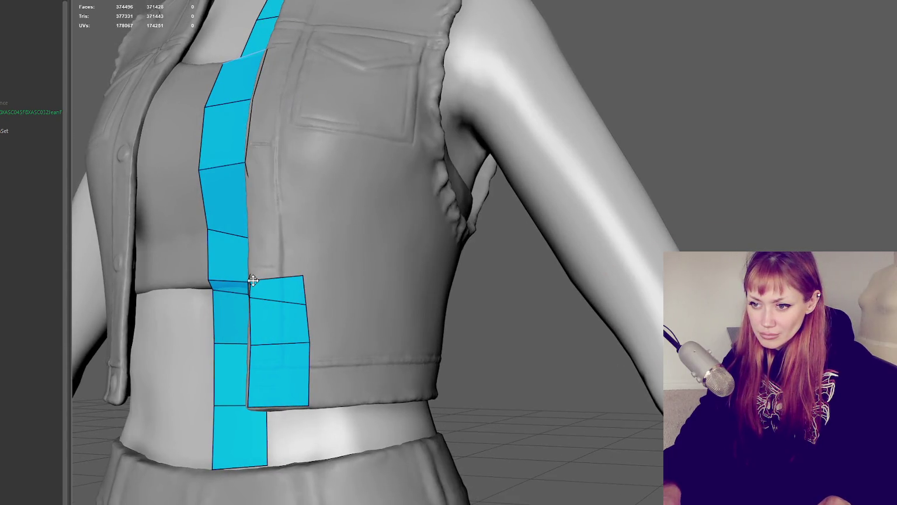
drag(252, 341, 250, 341)
Step: Fill the gap above the right strip, adjust its seam vertices, and add a taller top quad
shift+click(288, 247)
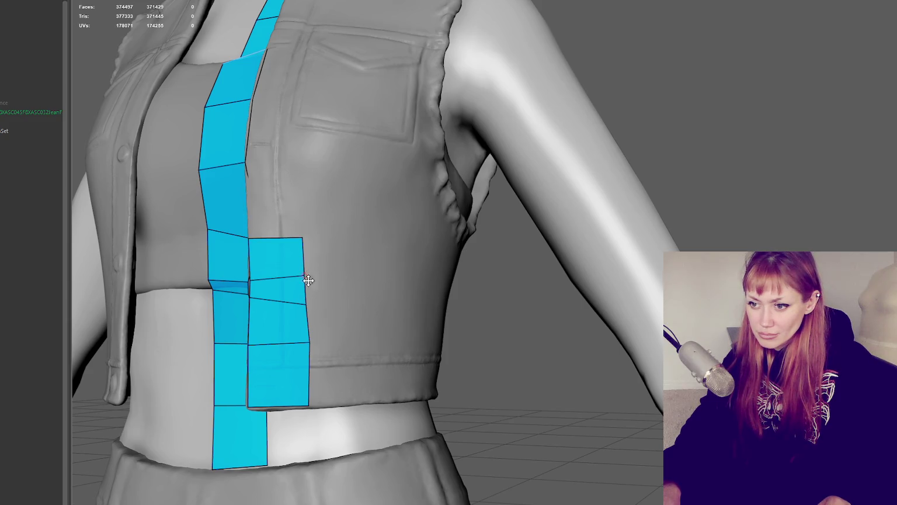
drag(310, 343, 309, 345)
drag(306, 307, 304, 311)
drag(303, 237, 308, 236)
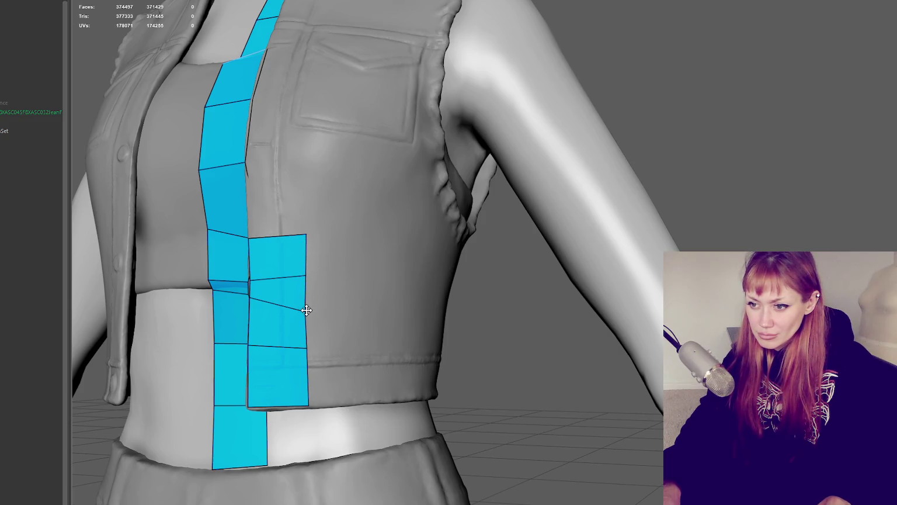
shift+click(305, 182)
alt+middle_drag(305, 182, 288, 247)
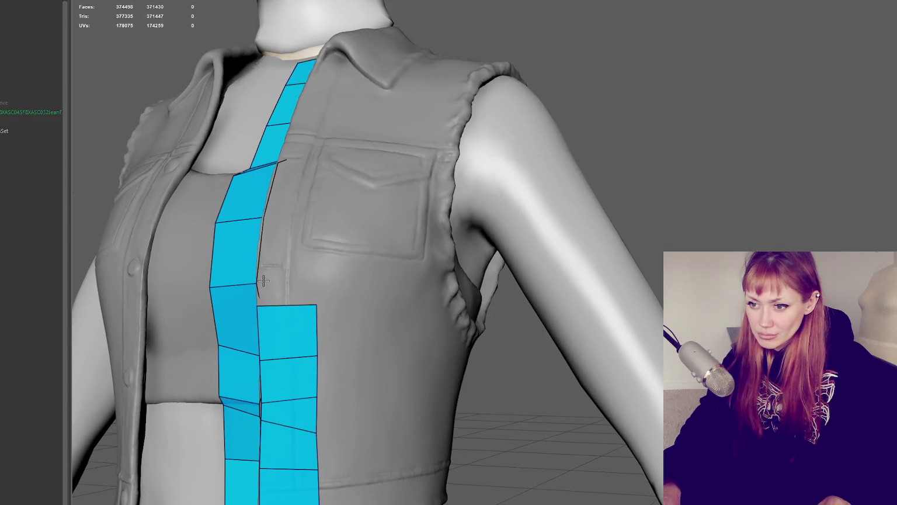
drag(281, 305, 282, 281)
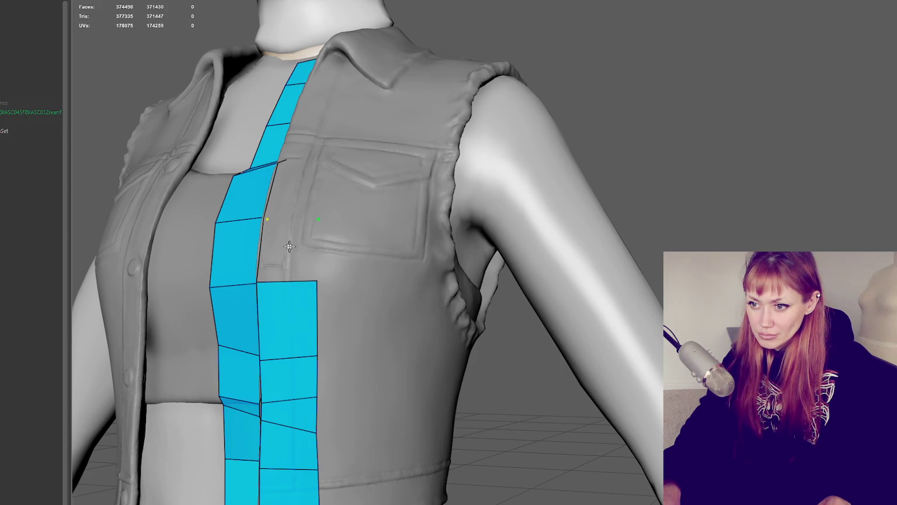
Step: Add another quad to the strip from a frontal view, undoing an unwanted triangle face
alt+drag(299, 251, 397, 358)
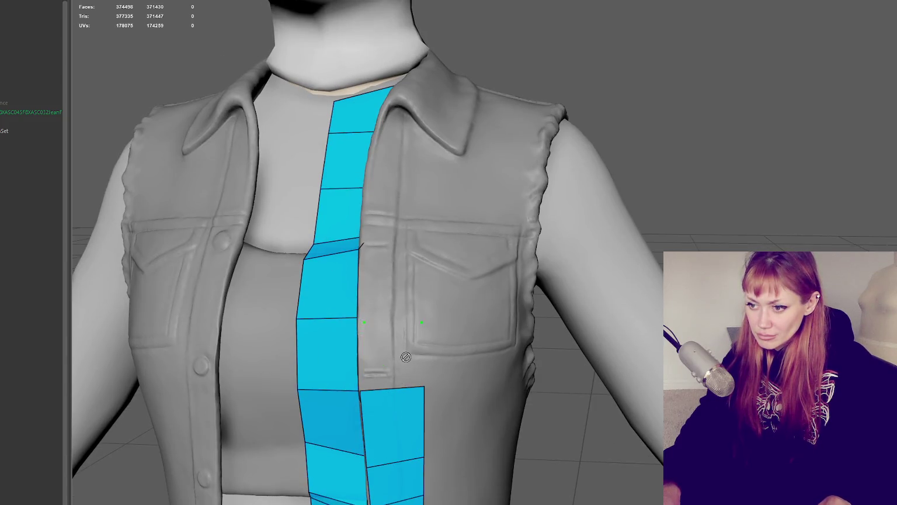
alt+drag(393, 334, 458, 500)
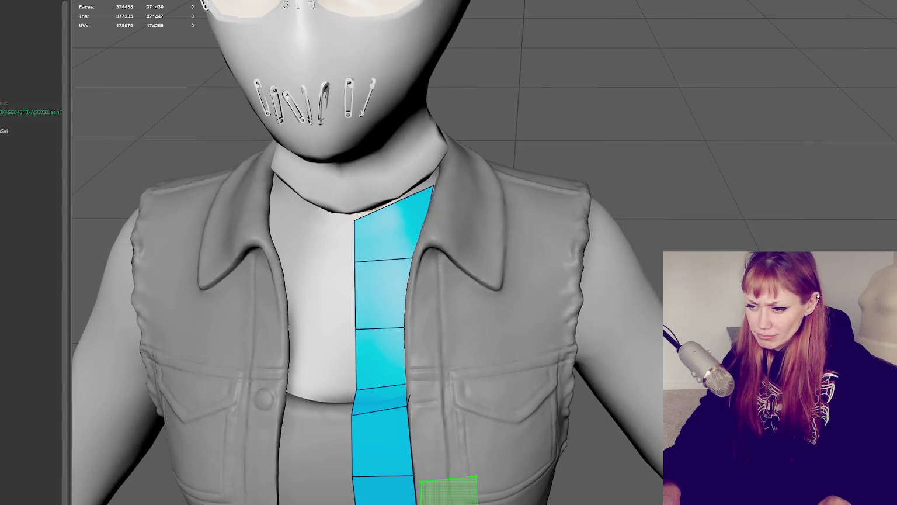
shift+click(450, 493)
alt+drag(449, 494, 463, 398)
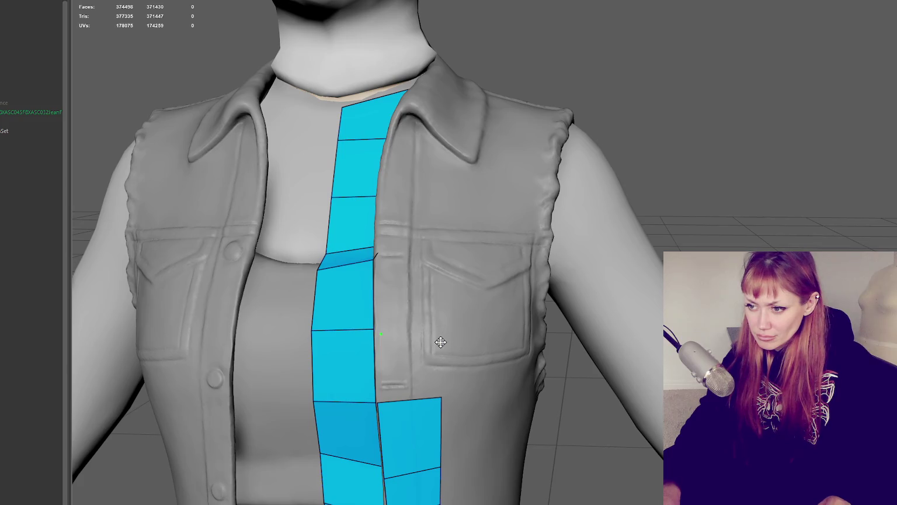
alt+drag(445, 363, 364, 158)
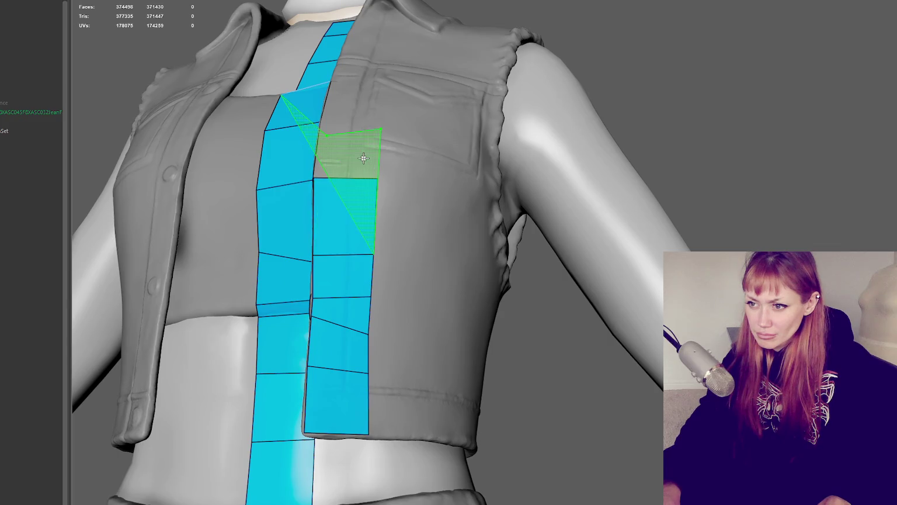
shift+click(364, 158)
key(ctrl+z)
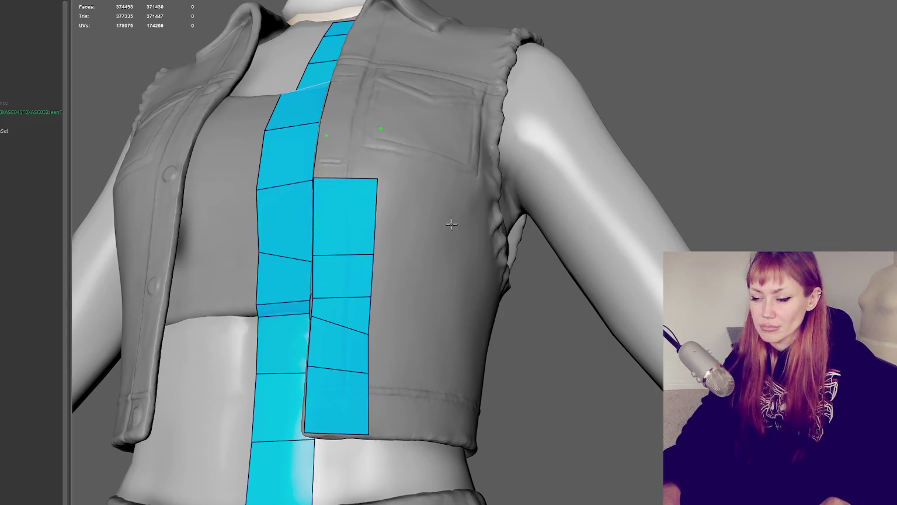
Step: Straighten the strip's right edge, pull its bottom vertex down-left, and raise its top-left vertex
alt+drag(429, 196, 659, 435)
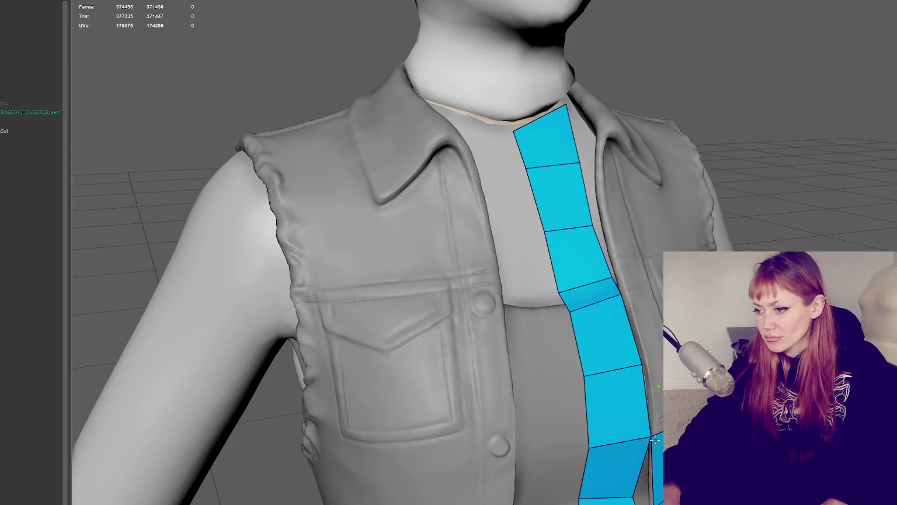
drag(646, 435, 639, 454)
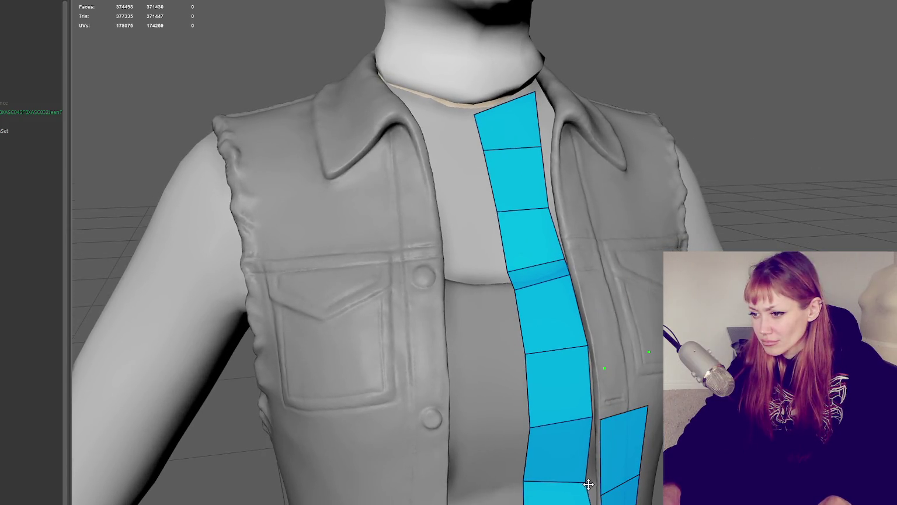
mouse_move(622, 452)
alt+mouse_down()
mouse_move(611, 495)
mouse_move(613, 480)
alt+mouse_up()
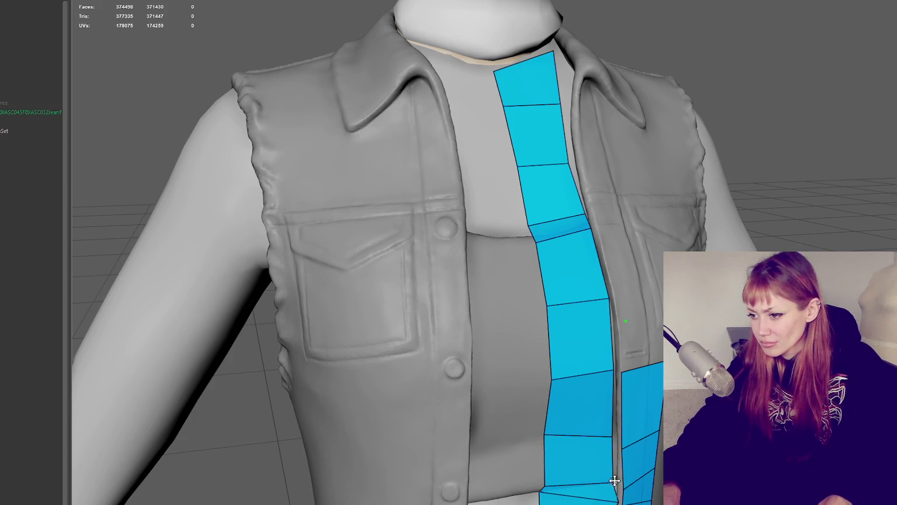
mouse_move(613, 480)
mouse_down()
mouse_move(608, 488)
mouse_move(621, 467)
mouse_move(549, 452)
mouse_up()
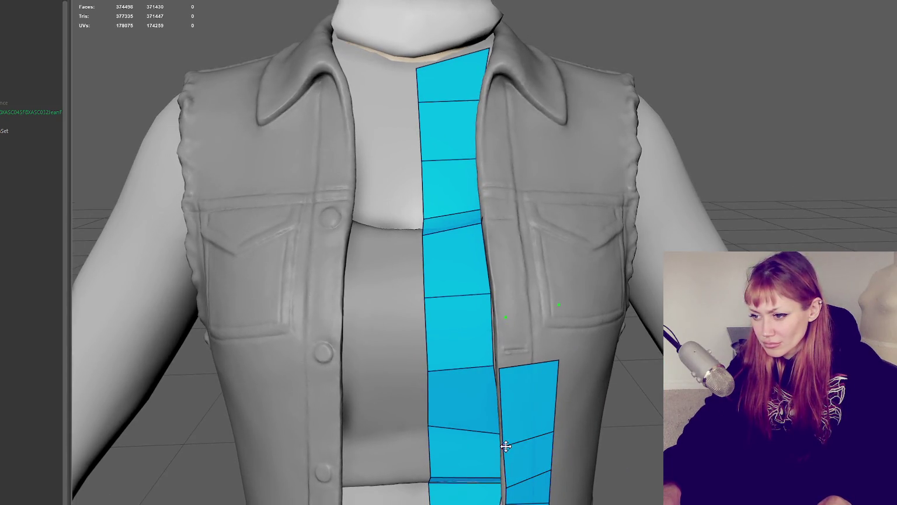
drag(501, 369, 506, 365)
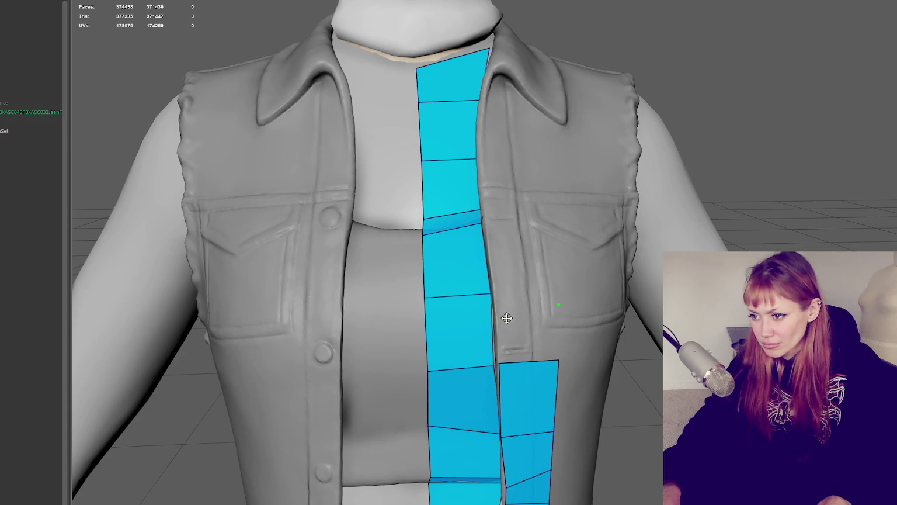
Step: Place a new point on the vest chest, then view it from above the head
click(501, 300)
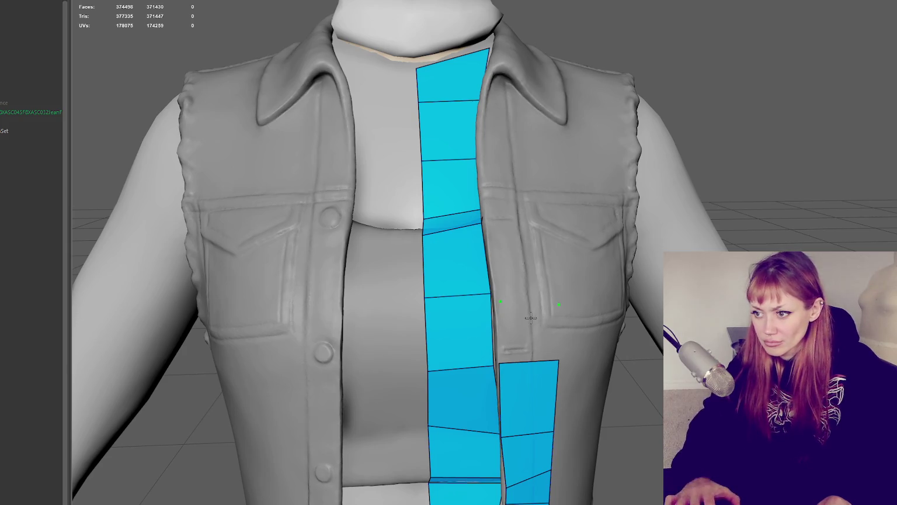
alt+drag(531, 317, 330, 145)
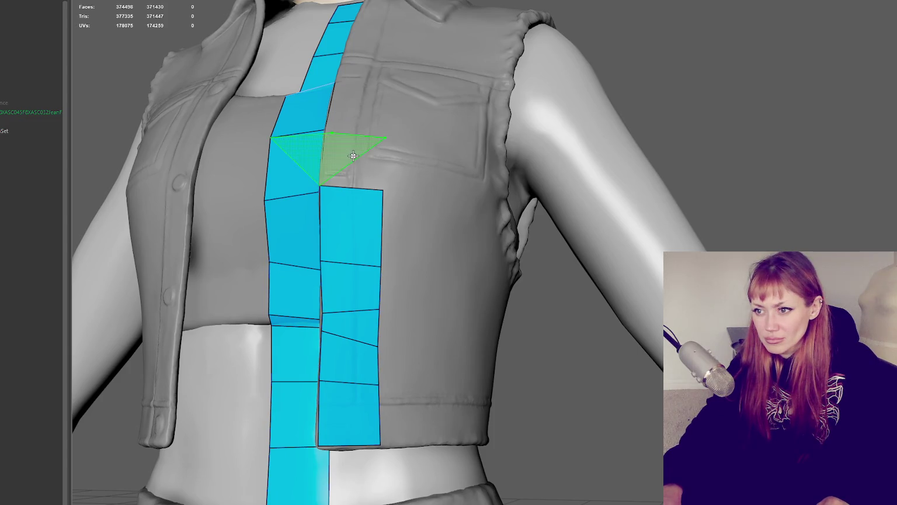
mouse_move(351, 163)
alt+mouse_down()
mouse_move(511, 426)
mouse_move(523, 300)
alt+mouse_up()
scroll(527, 402, up, 3)
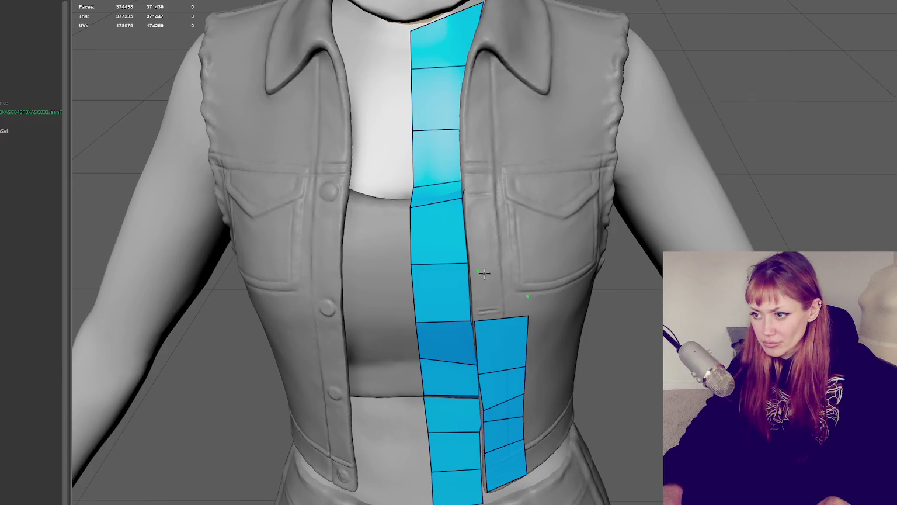
scroll(501, 310, up, 3)
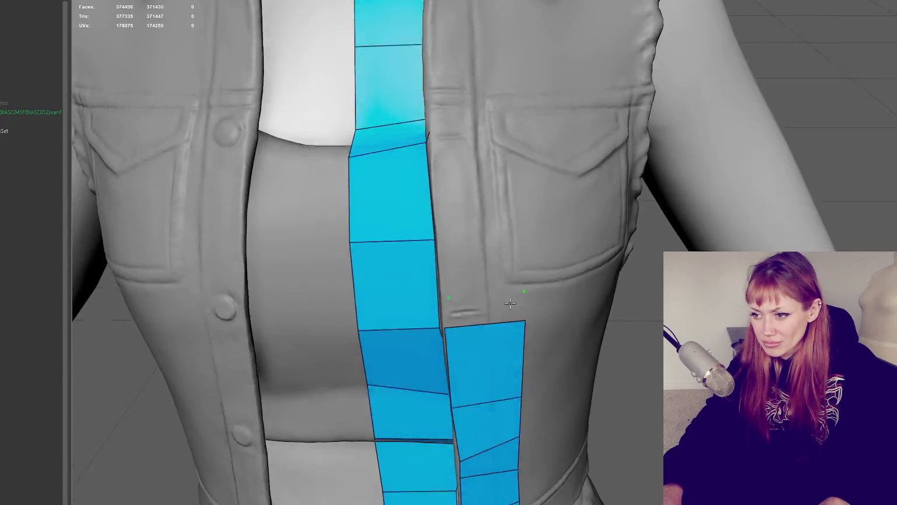
scroll(502, 310, up, 2)
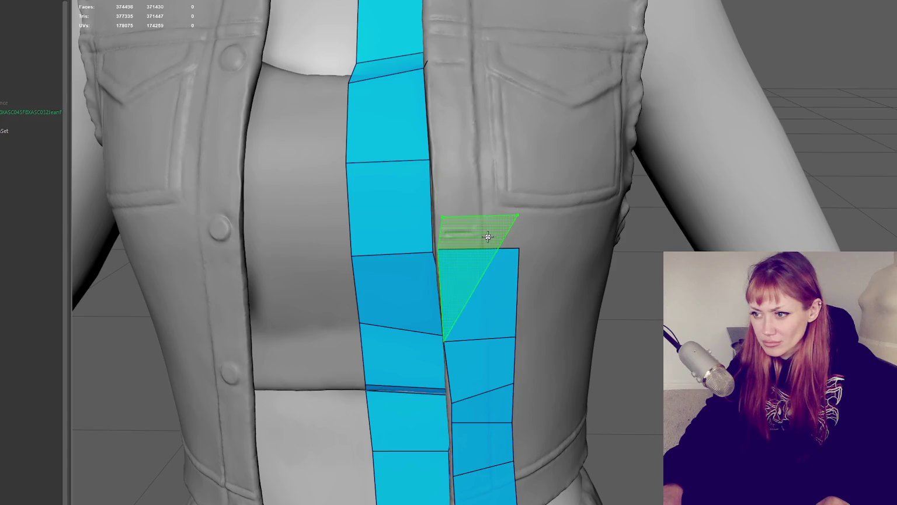
Step: Add a face beside the strip at chest height, capping the right strip with a triangle
shift+click(516, 243)
shift+click(497, 238)
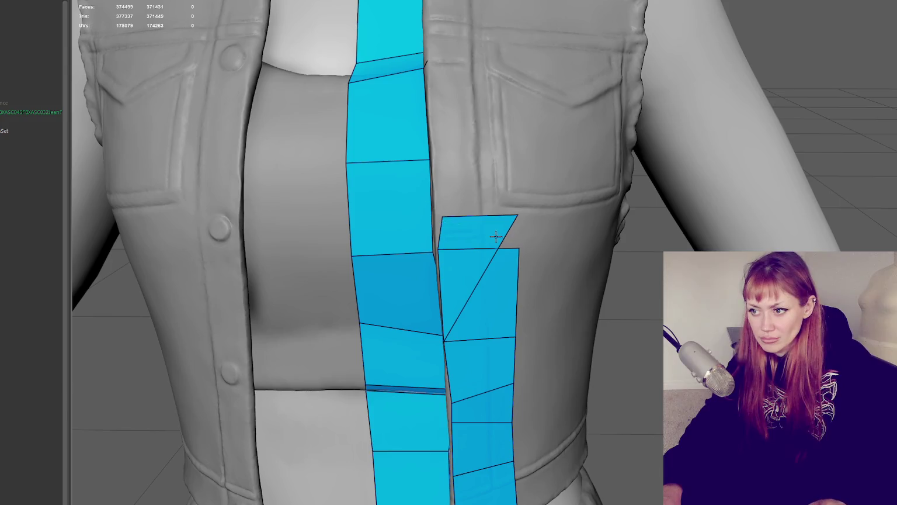
scroll(582, 123, down, 5)
scroll(581, 123, up, 2)
scroll(582, 123, up, 2)
scroll(412, 280, up, 2)
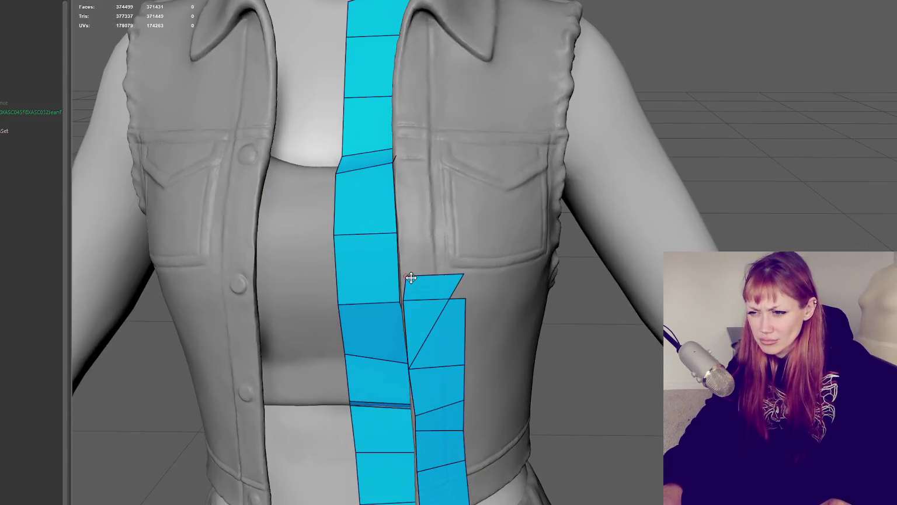
scroll(418, 278, down, 5)
scroll(496, 252, up, 3)
scroll(563, 222, down, 3)
scroll(543, 234, up, 2)
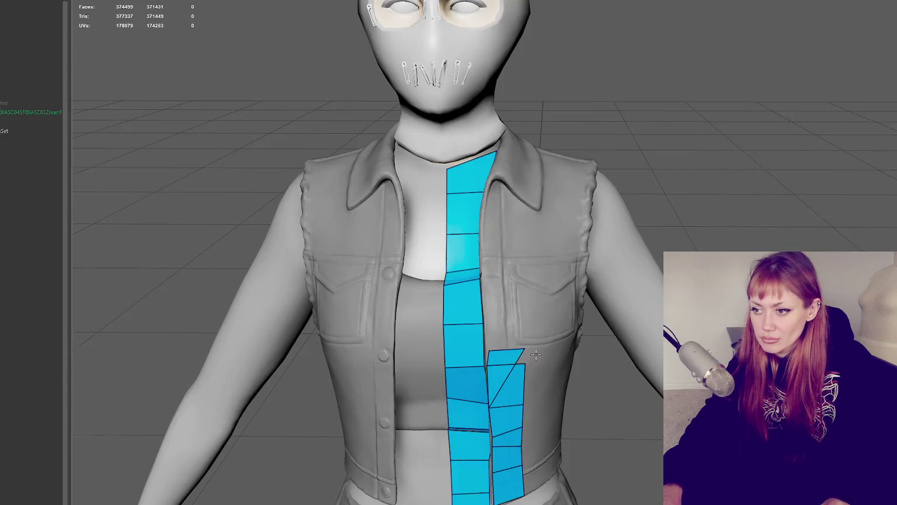
scroll(531, 240, up, 2)
scroll(523, 243, up, 2)
Step: Delete the triangle atop the right strip in wireframe, then reselect the mesh for Quad Draw
key(4)
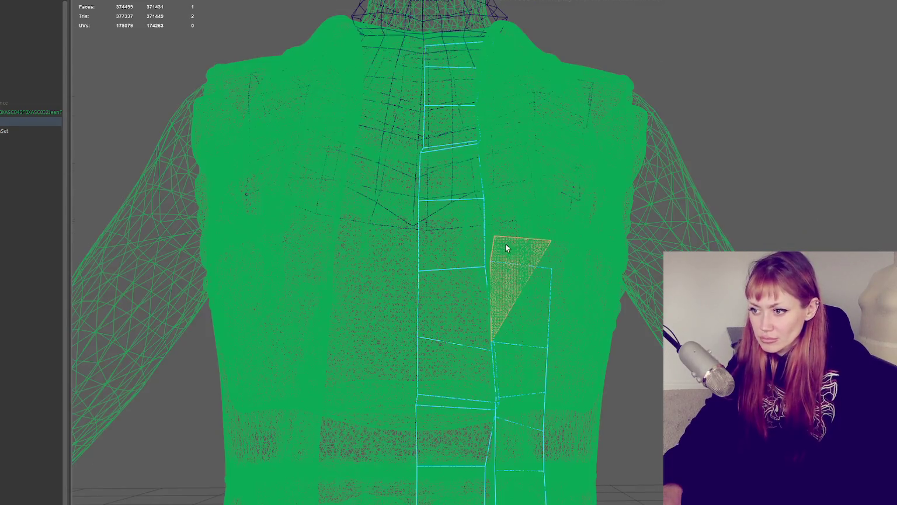
key(Delete)
click(518, 282)
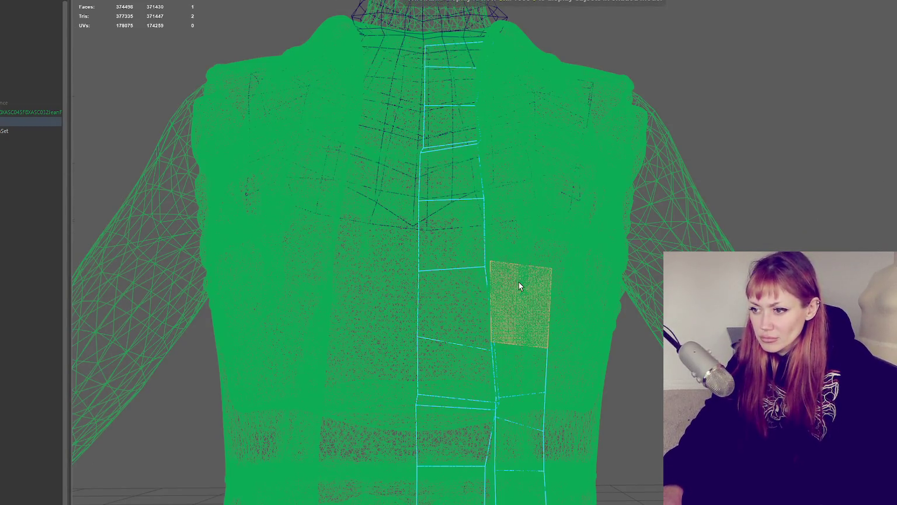
key(5)
right_drag(730, 193, 768, 161)
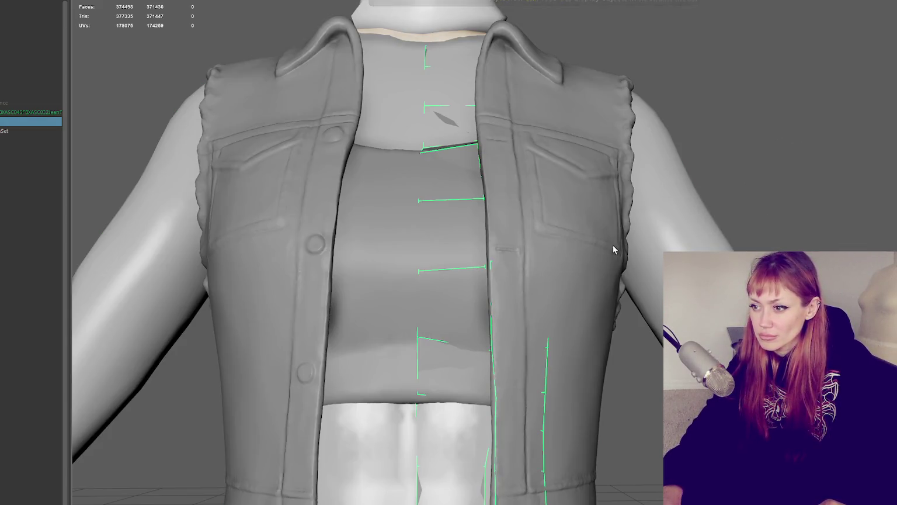
key(q)
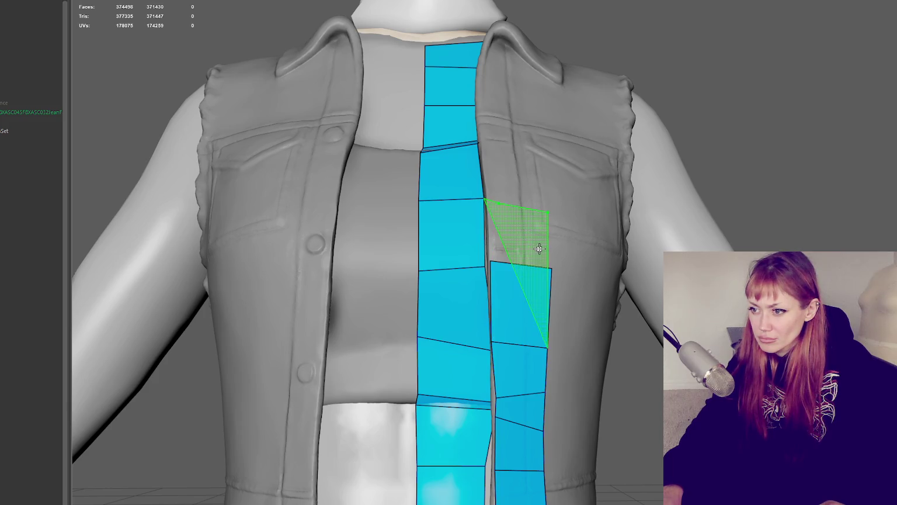
Step: Add a quad on the vest front and square its corners into a rectangle
alt+drag(529, 234, 494, 337)
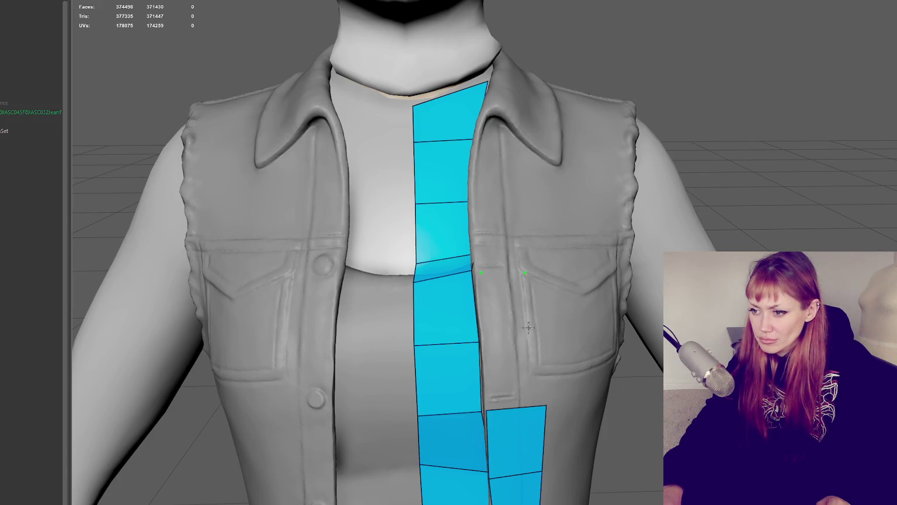
shift+click(505, 305)
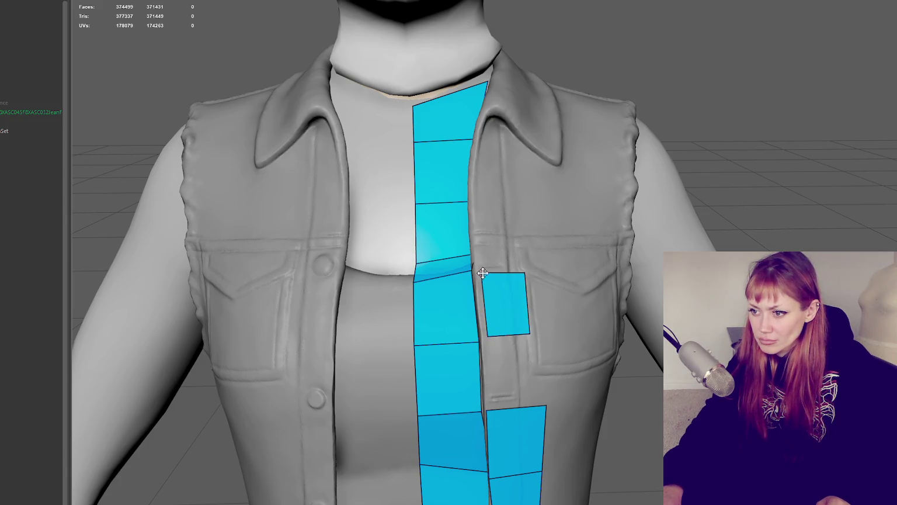
mouse_move(486, 337)
mouse_down()
mouse_move(485, 345)
mouse_move(543, 345)
mouse_up()
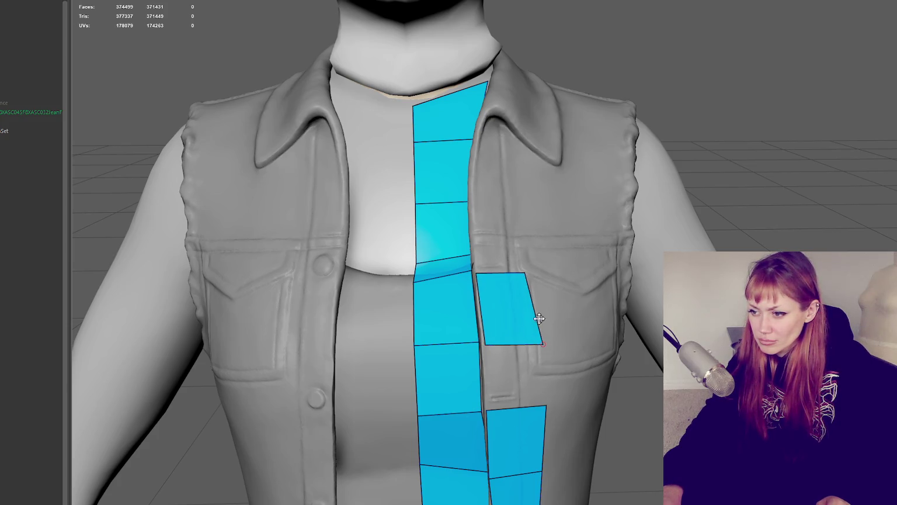
drag(525, 273, 539, 273)
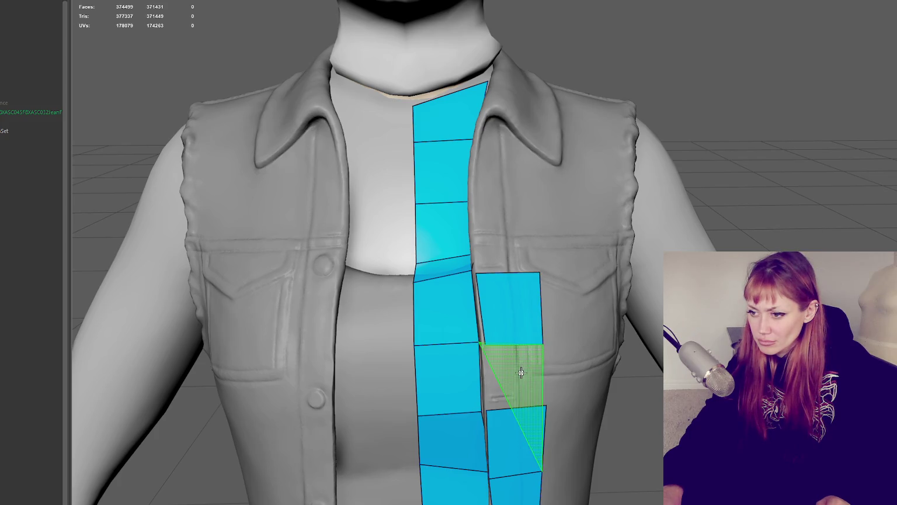
mouse_move(525, 341)
alt+mouse_down()
mouse_move(459, 230)
mouse_move(456, 289)
alt+mouse_up()
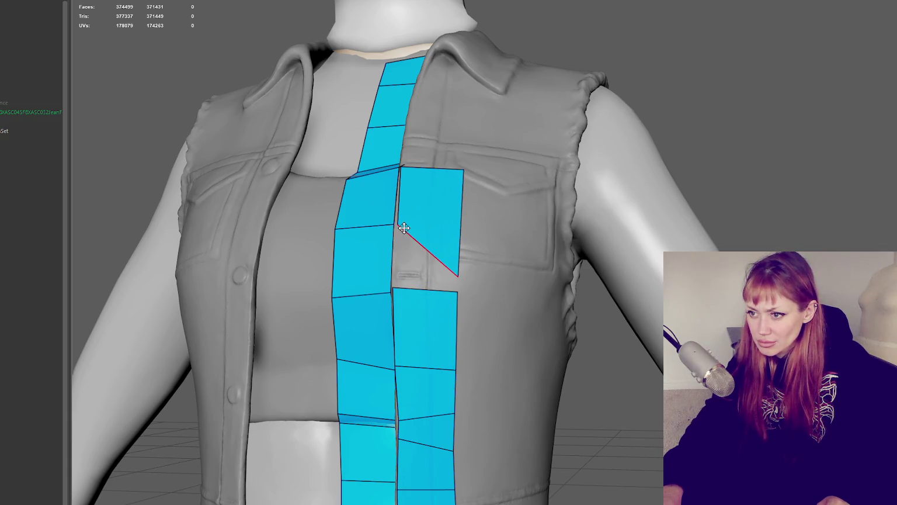
drag(399, 226, 393, 275)
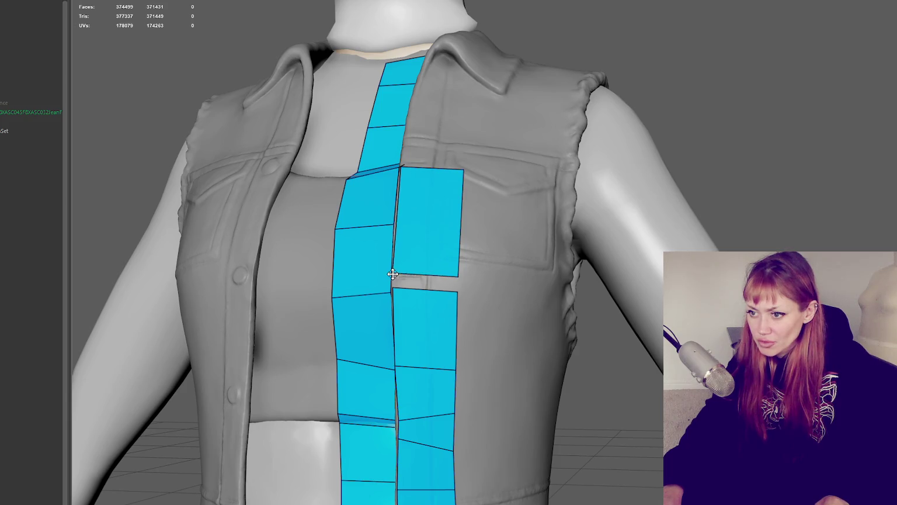
Step: Replace a misplaced quad with narrow quads connecting the upper vest quad down to the strip
shift+click(424, 315)
ctrl+shift+click(429, 313)
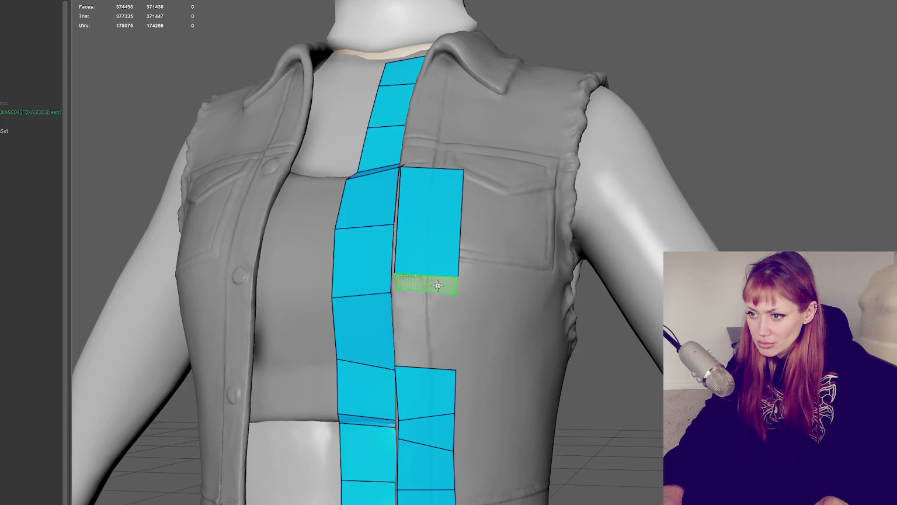
shift+click(401, 285)
shift+click(403, 293)
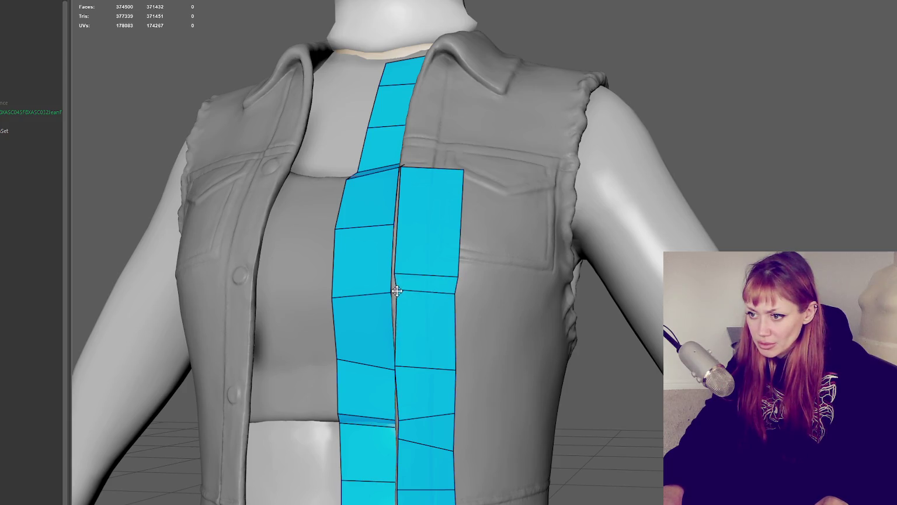
Step: Level the slanted edge and lower edge of the strip so its rows align with the first strip
alt+drag(403, 293, 564, 354)
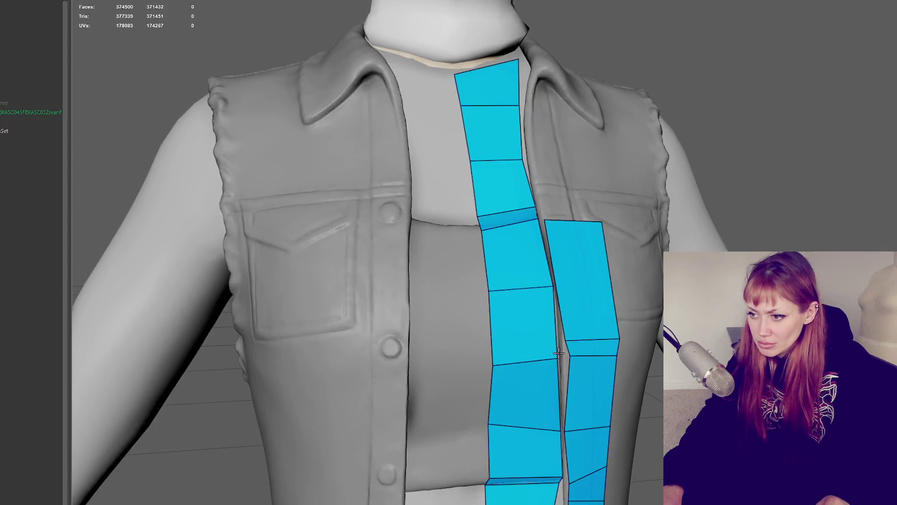
drag(619, 356, 560, 286)
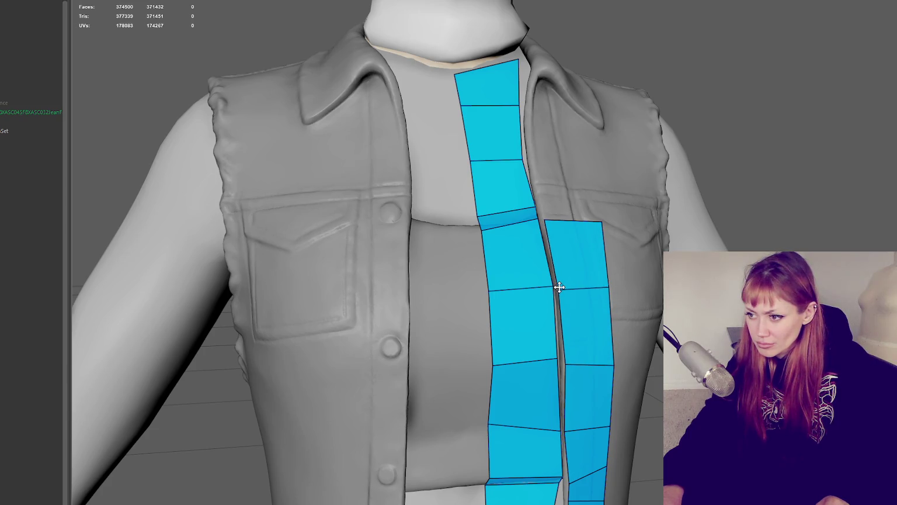
mouse_move(545, 221)
alt+mouse_down()
mouse_move(471, 486)
mouse_move(528, 362)
mouse_move(466, 452)
alt+mouse_up()
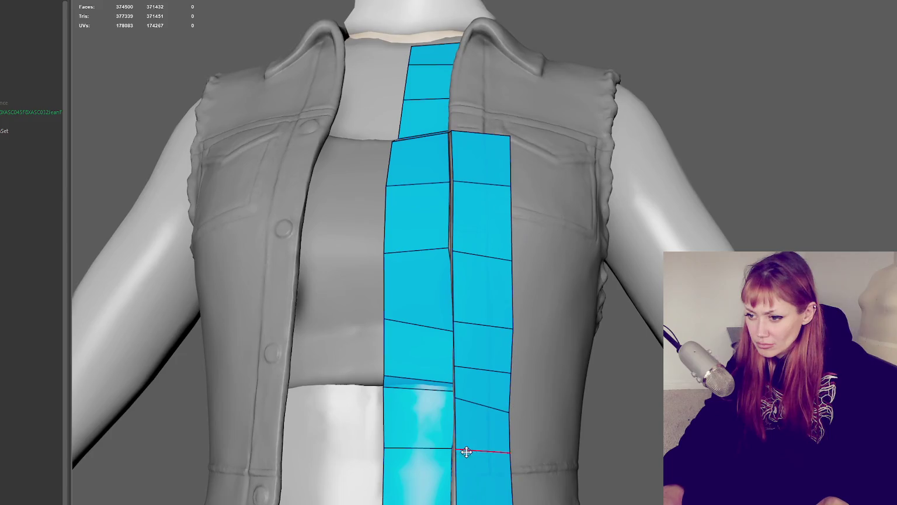
mouse_move(510, 409)
mouse_down()
mouse_move(509, 395)
mouse_move(456, 393)
mouse_move(456, 374)
mouse_move(509, 397)
mouse_move(511, 384)
mouse_up()
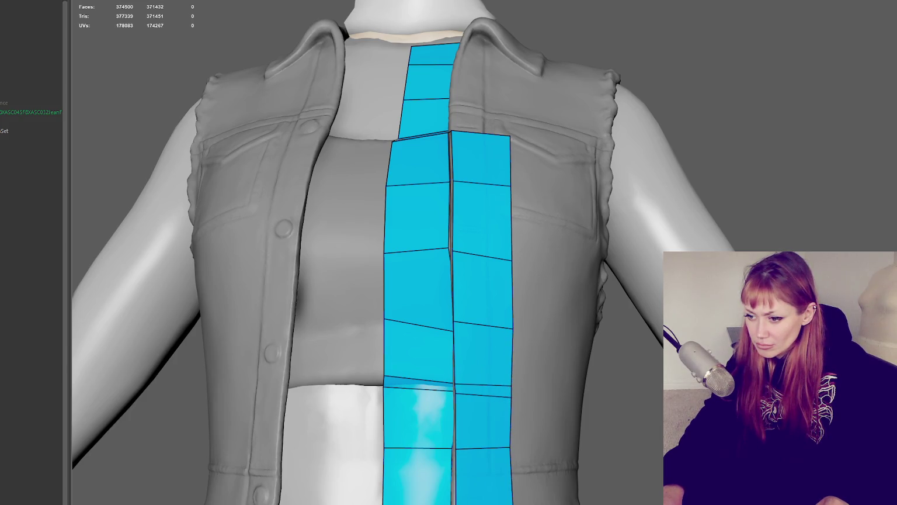
alt+drag(512, 485, 476, 456)
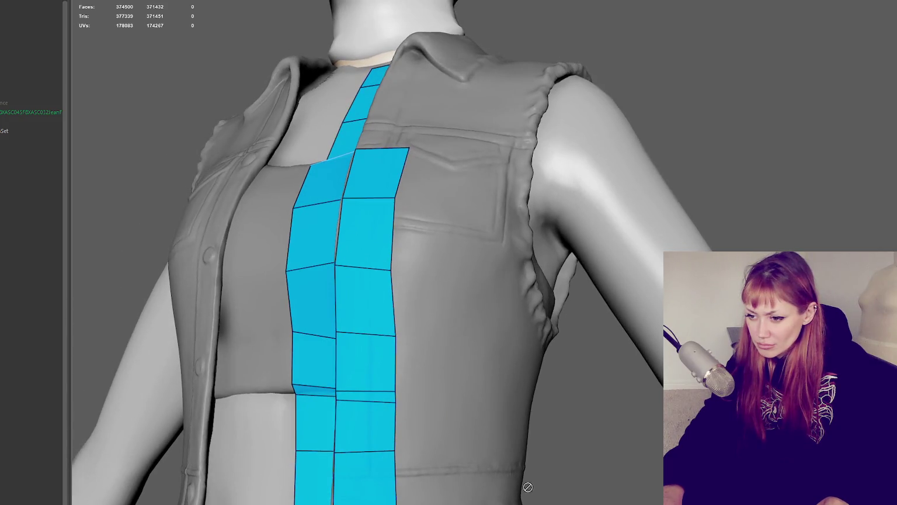
Step: Fill two quads sideways along the vest hem and align their vertices with the column above
shift+click(442, 497)
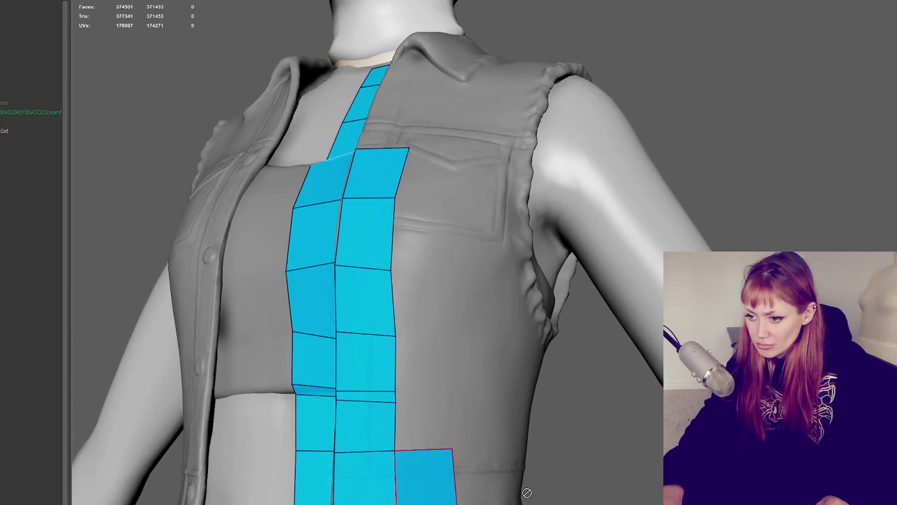
alt+drag(442, 497, 417, 457)
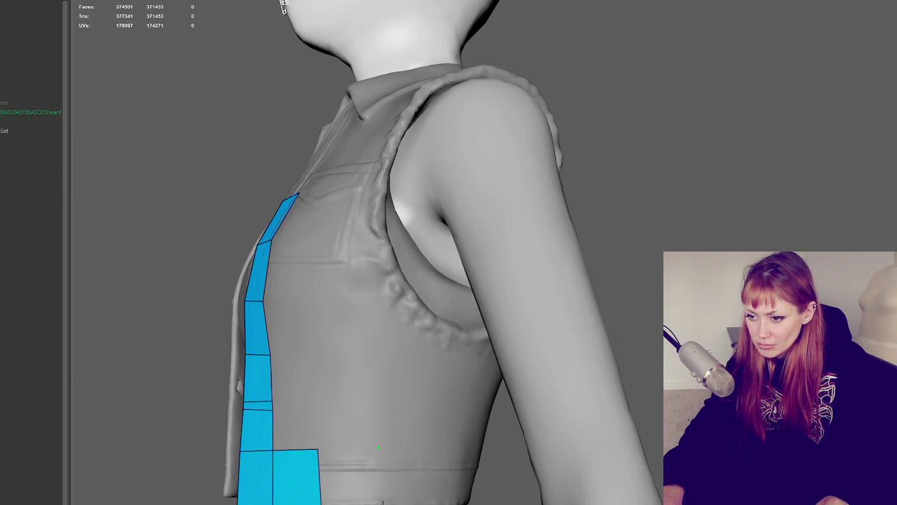
shift+click(384, 448)
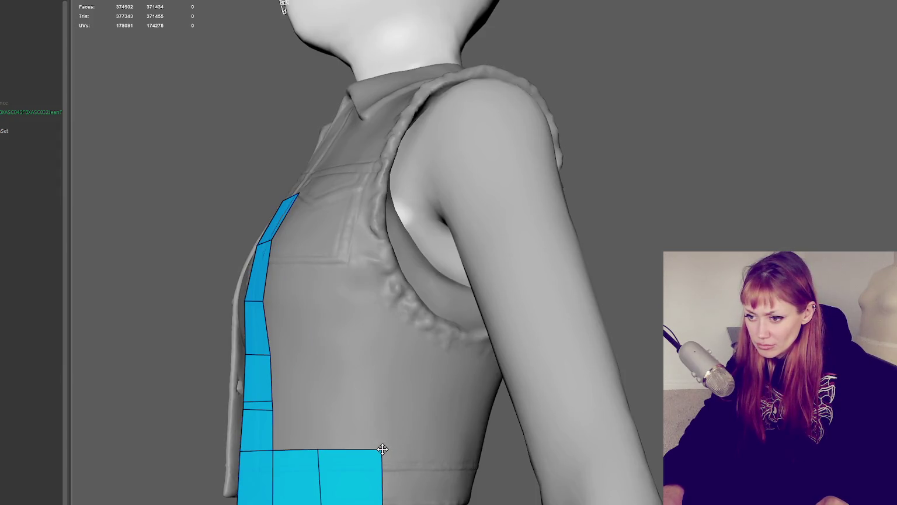
drag(318, 449, 272, 455)
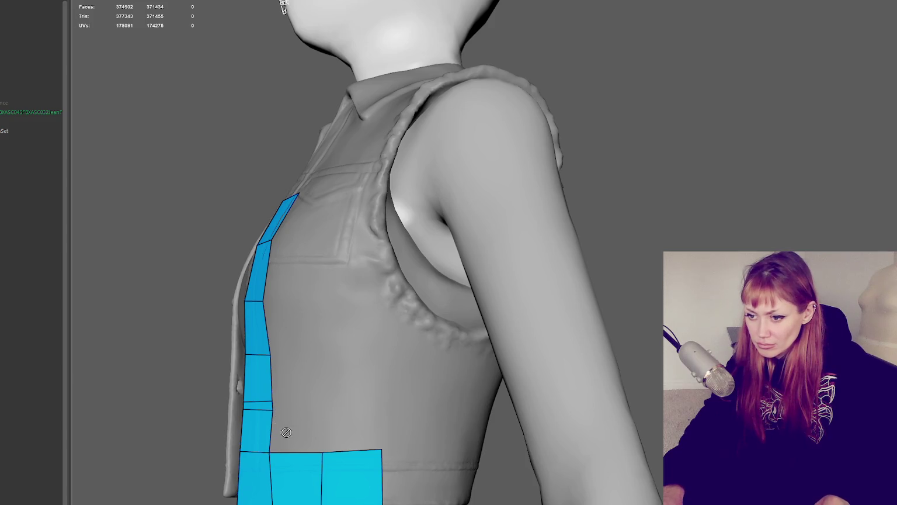
alt+middle_drag(274, 410, 292, 406)
drag(300, 414, 298, 415)
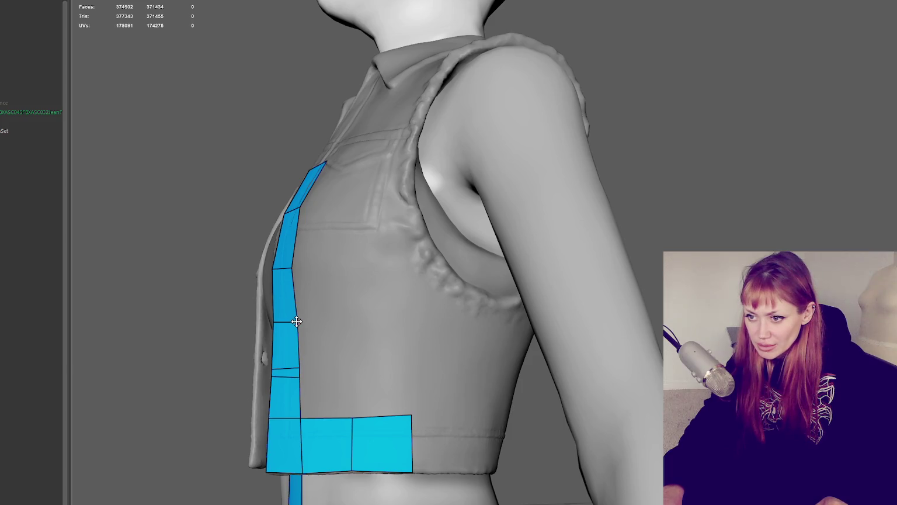
mouse_move(298, 321)
alt+mouse_down()
mouse_move(398, 269)
mouse_move(346, 352)
alt+mouse_up()
alt+drag(341, 389, 490, 380)
alt+right_drag(490, 380, 647, 449)
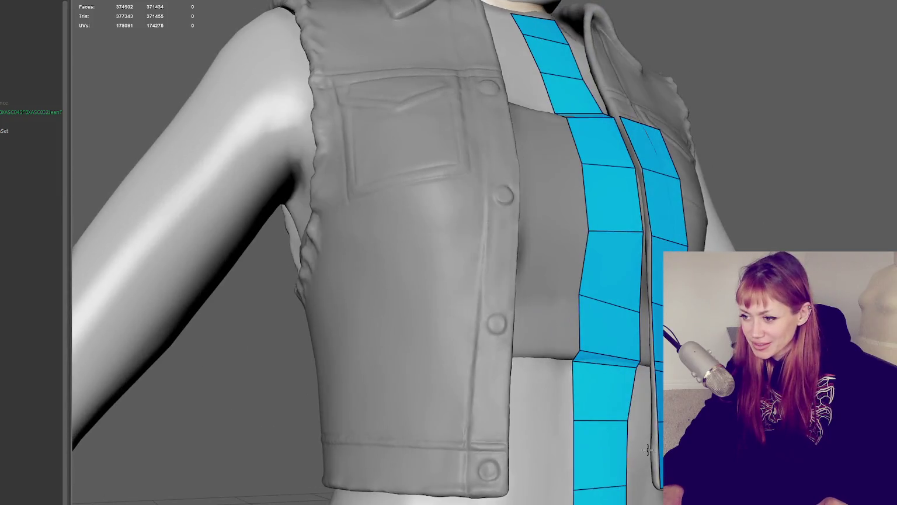
Step: Fill the gaps beside the lower right end of the strip with new quads
mouse_move(647, 444)
alt+mouse_down()
mouse_move(597, 386)
mouse_move(649, 420)
mouse_move(690, 420)
mouse_move(642, 425)
mouse_move(585, 396)
mouse_move(602, 415)
mouse_move(689, 421)
mouse_move(656, 414)
alt+mouse_up()
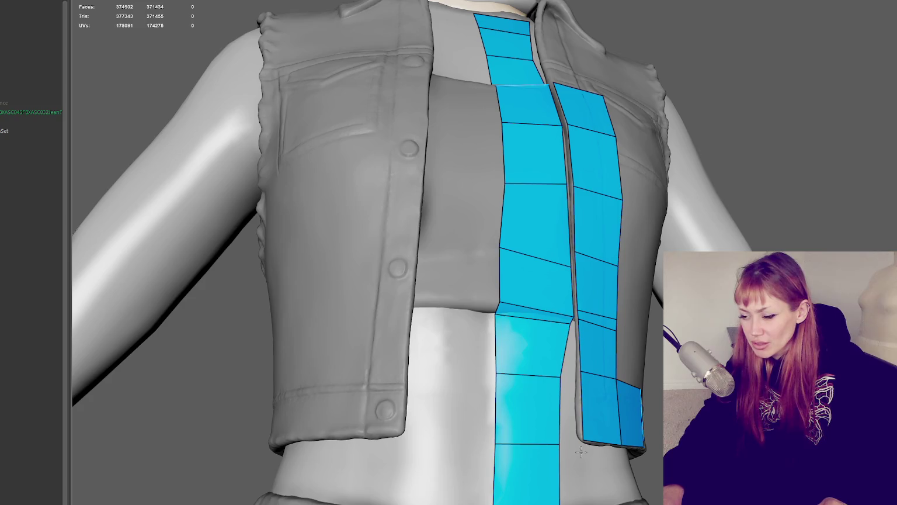
mouse_move(581, 451)
alt+mouse_down()
mouse_move(651, 325)
mouse_move(651, 379)
alt+mouse_up()
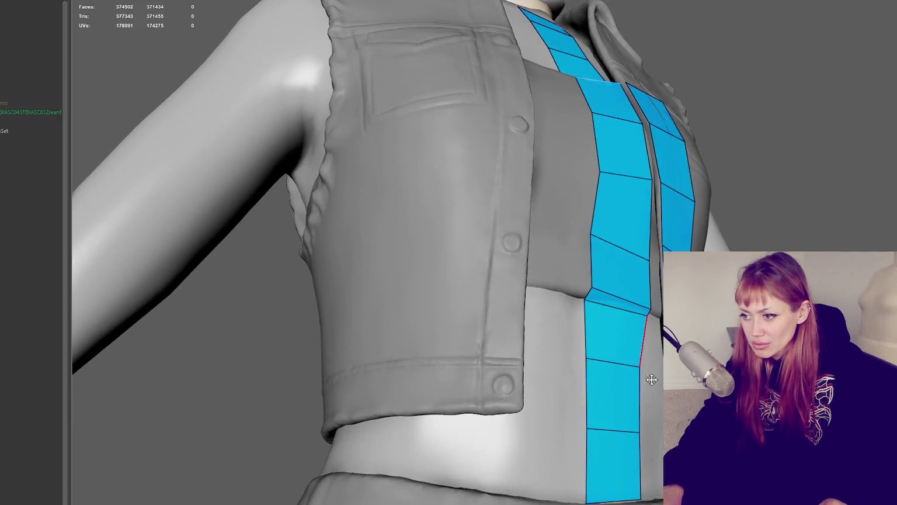
shift+click(653, 467)
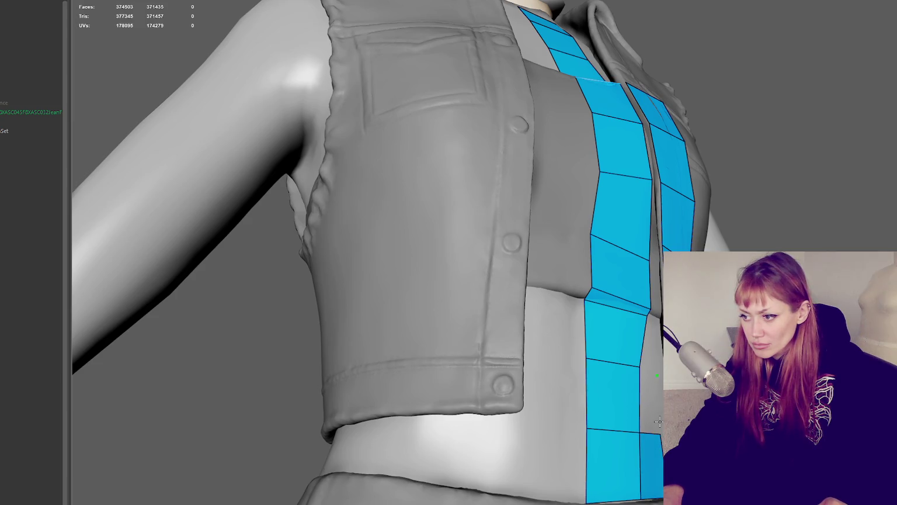
shift+click(656, 409)
shift+click(660, 403)
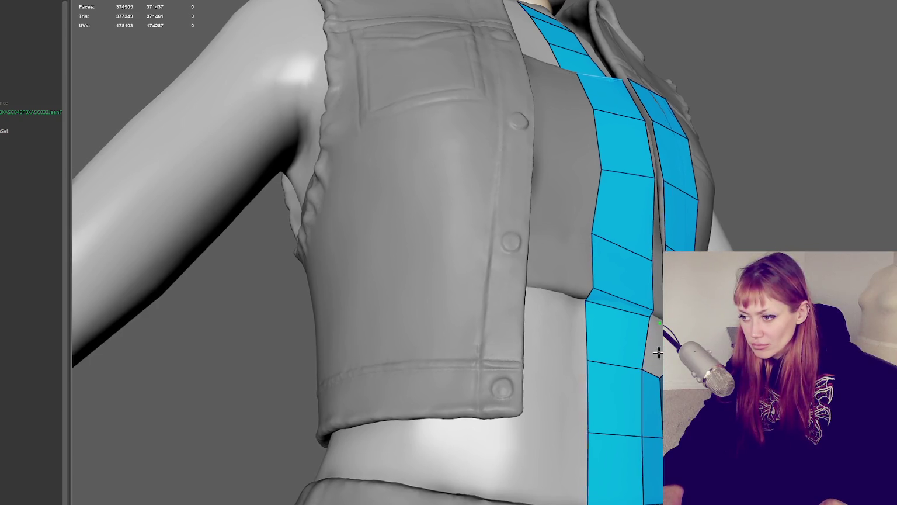
Step: Pull the strip's corner vertex up and inward and nudge the right-edge vertex left to hug the vest opening
scroll(645, 349, up, 5)
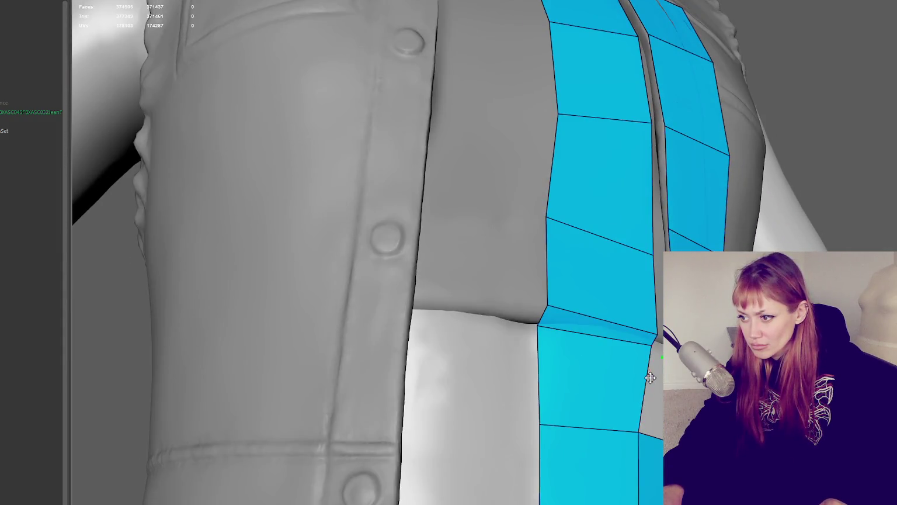
alt+middle_drag(648, 379, 556, 361)
mouse_move(556, 361)
alt+mouse_down()
mouse_move(545, 352)
mouse_move(578, 314)
alt+mouse_up()
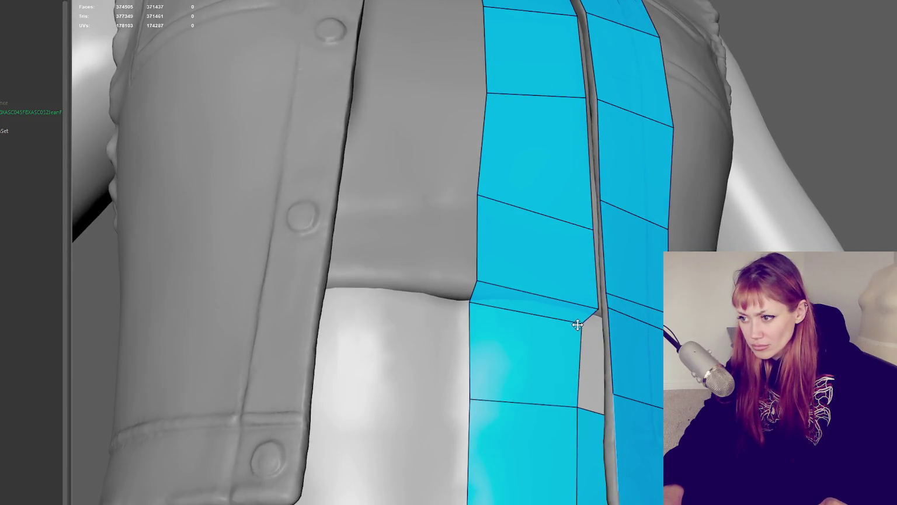
drag(595, 308, 574, 295)
drag(592, 227, 588, 226)
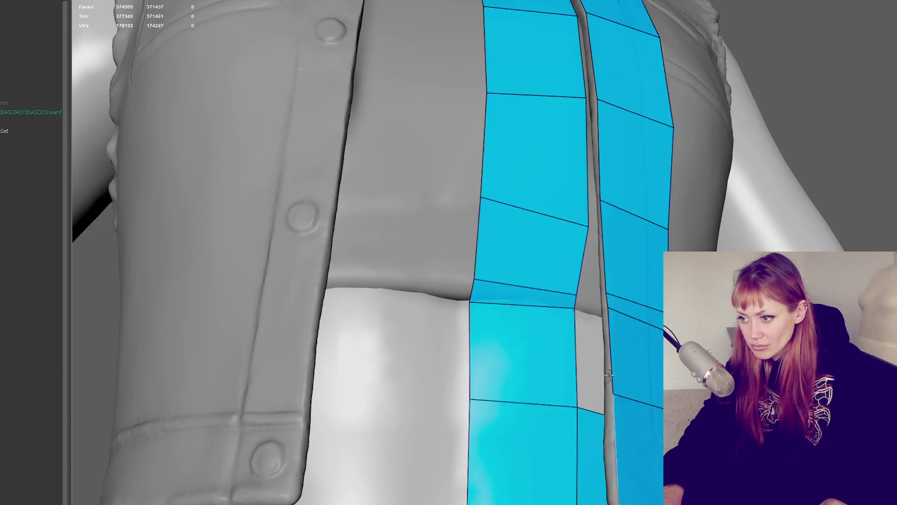
alt+drag(588, 358, 730, 362)
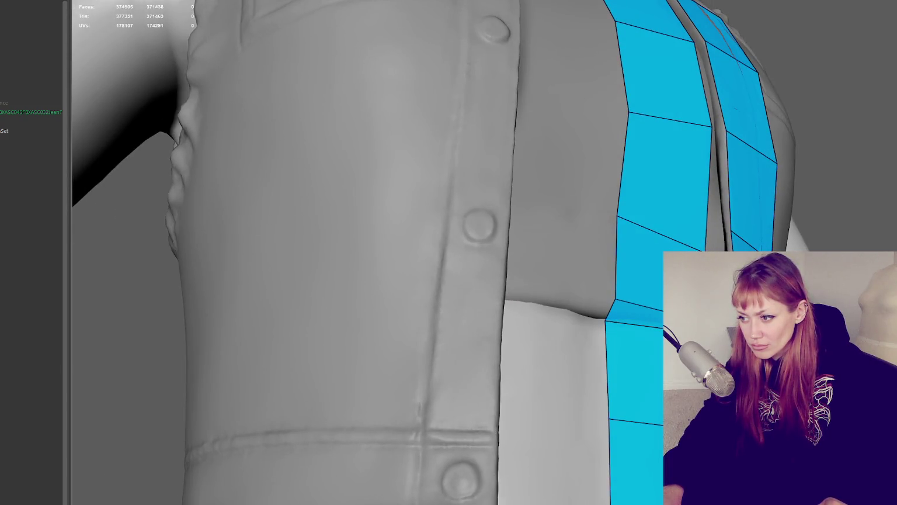
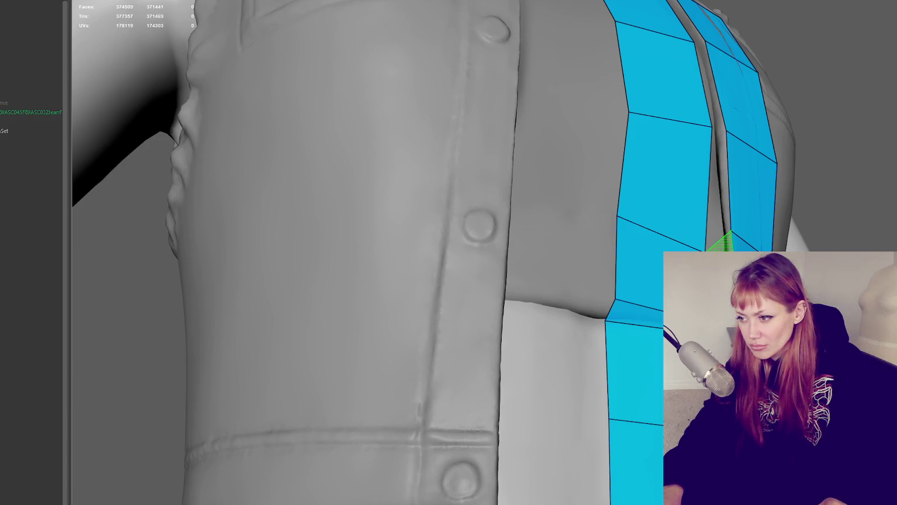
Step: Try a triangle between the front strips, undo it, and add new faces to the strip
shift+click(723, 242)
key(ctrl+z)
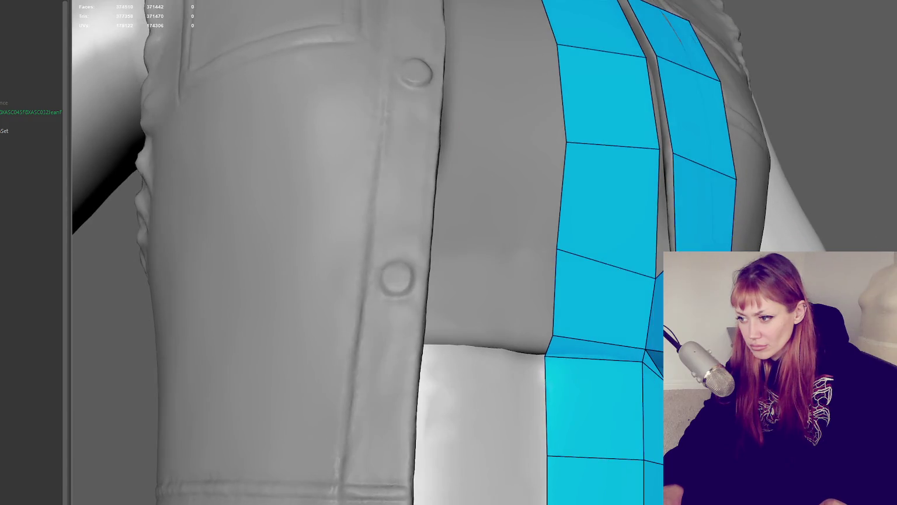
mouse_move(555, 280)
alt+mouse_down()
mouse_move(637, 285)
mouse_move(629, 231)
mouse_move(617, 223)
alt+mouse_up()
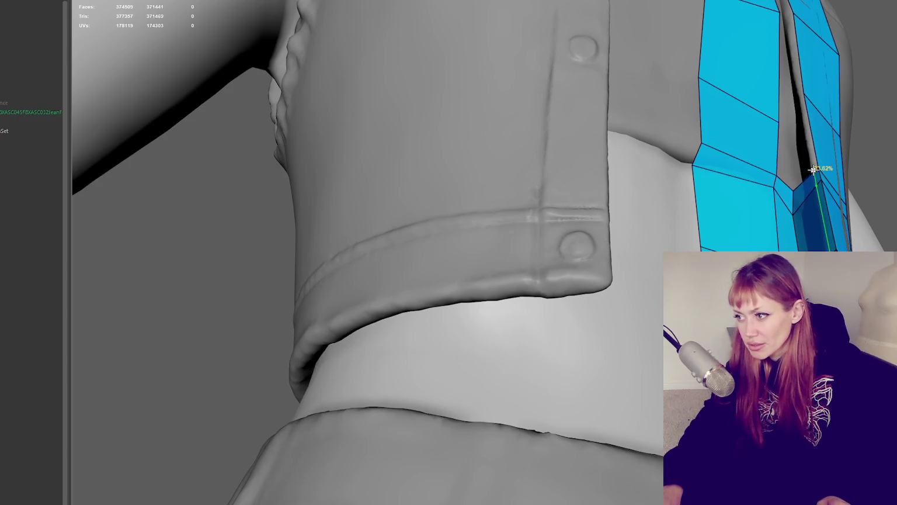
ctrl+click(814, 173)
alt+drag(617, 224, 304, 237)
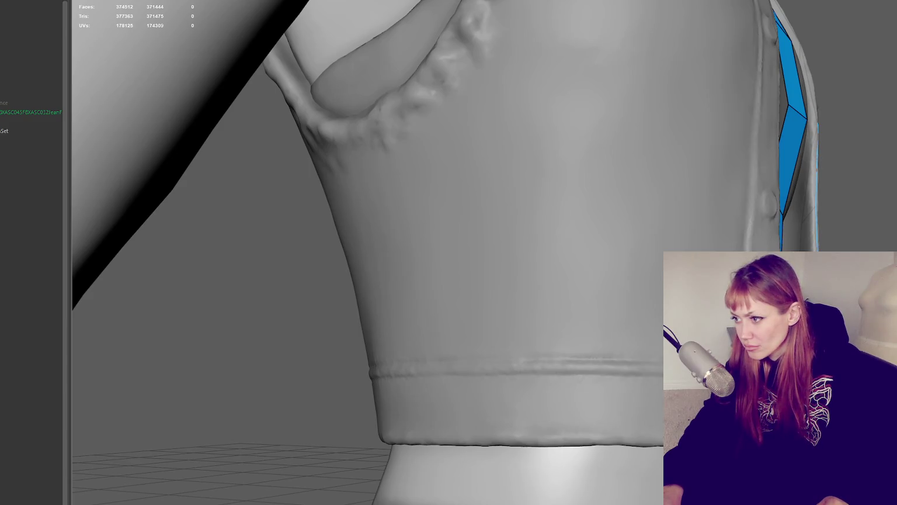
alt+drag(304, 236, 421, 233)
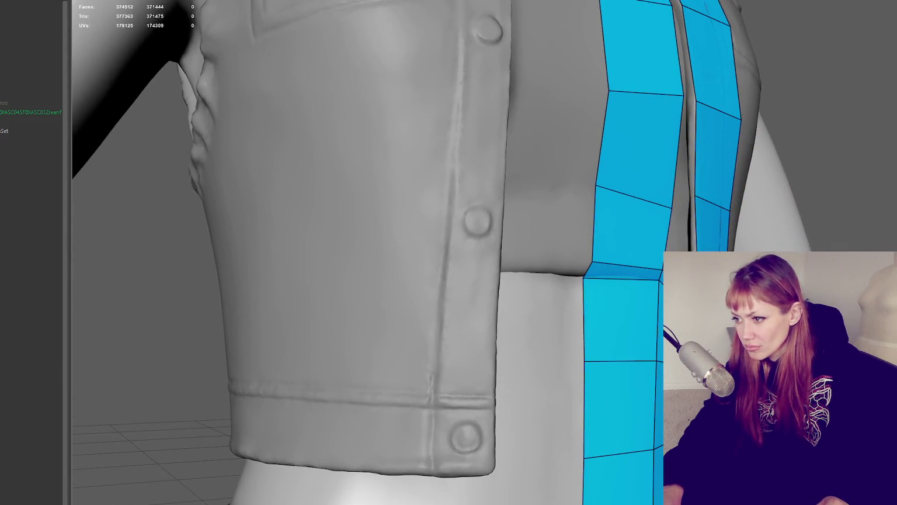
Step: Nudge a strip vertex up and place a bridging face and point between the strips
shift+drag(678, 211, 685, 218)
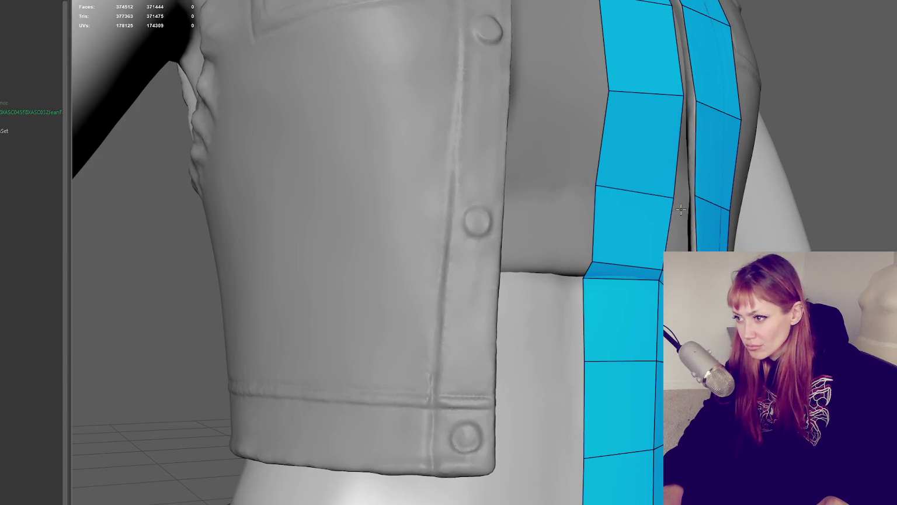
shift+click(681, 224)
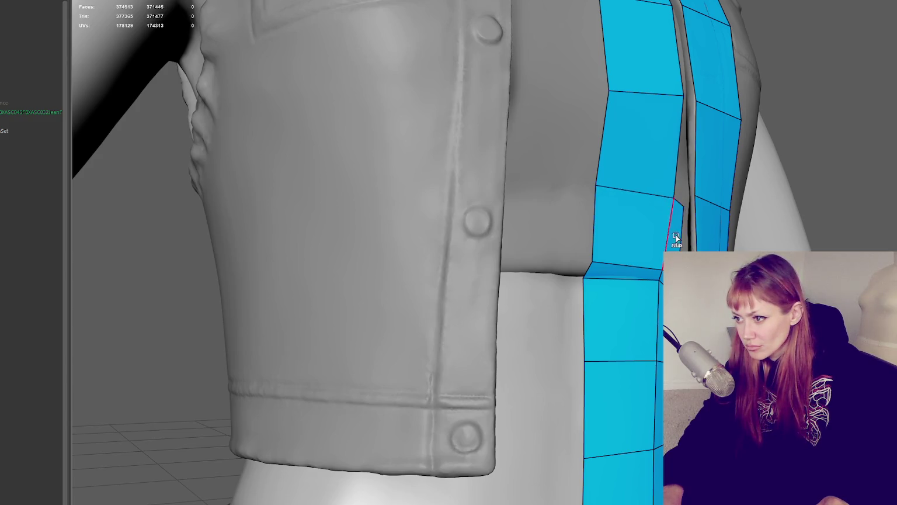
shift+click(687, 231)
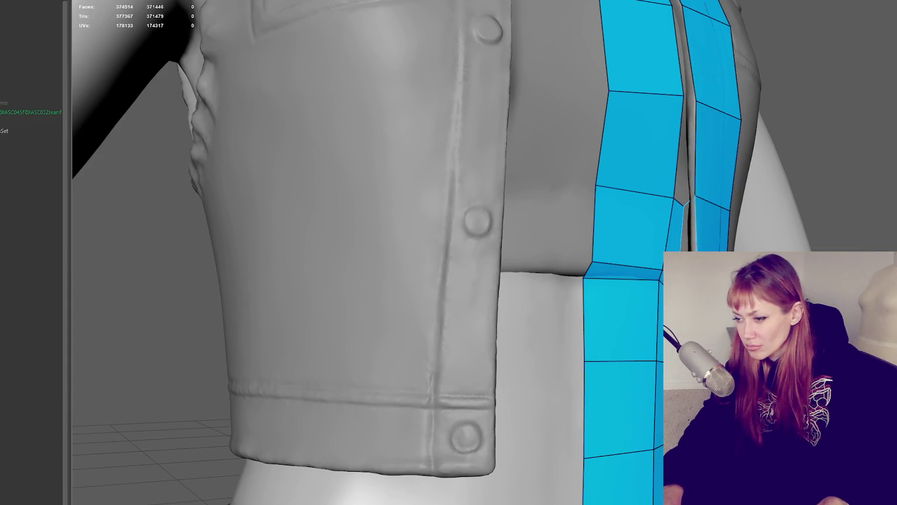
key(ctrl+z)
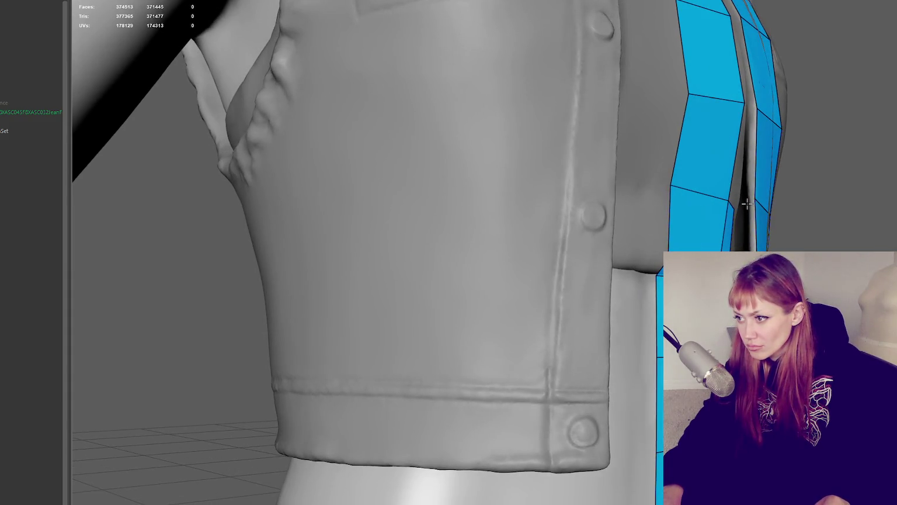
click(748, 201)
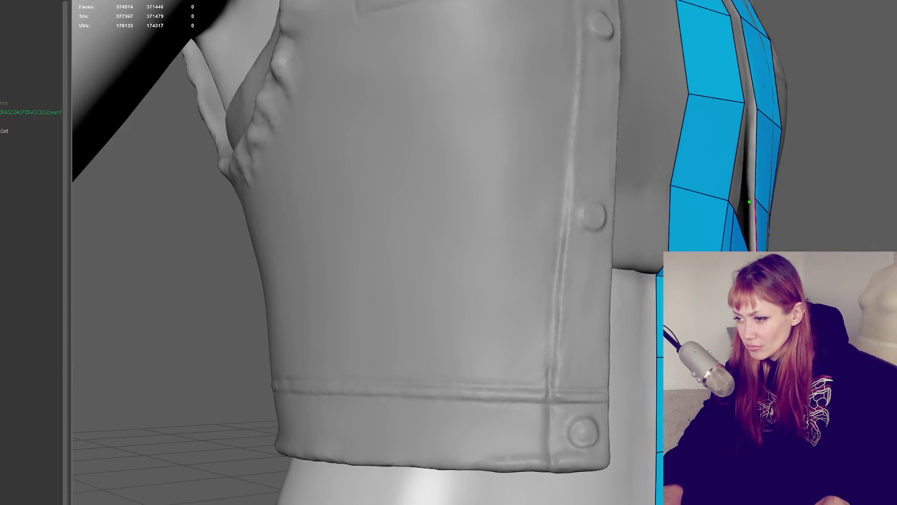
scroll(752, 227, up, 2)
scroll(776, 226, up, 2)
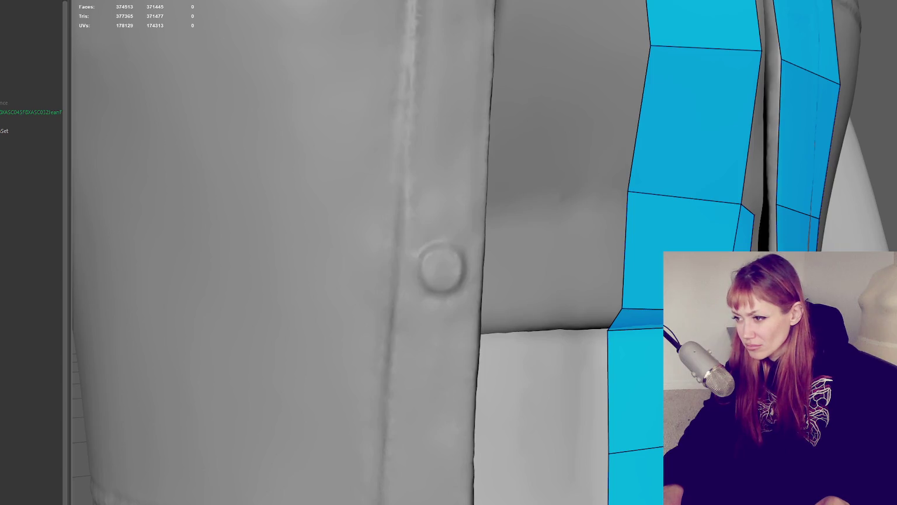
scroll(373, 252, up, 5)
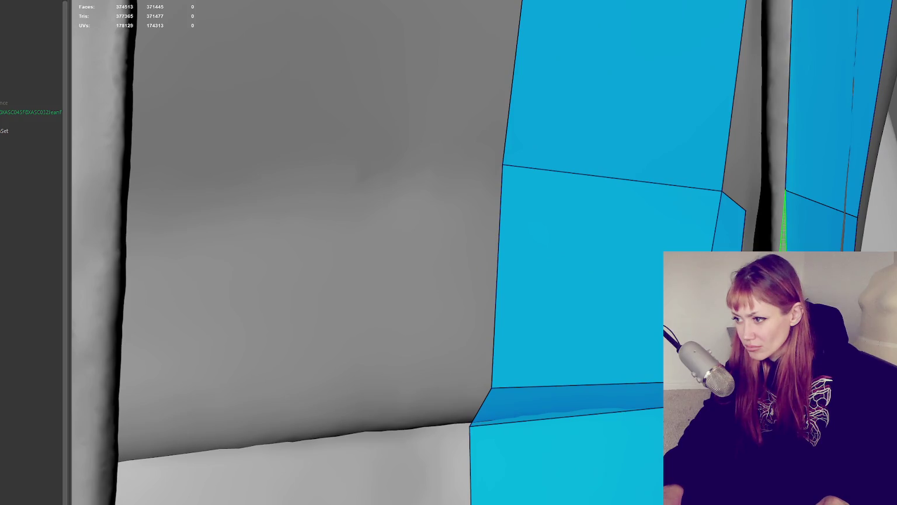
Step: Fill three gaps between the strips with thin quads, sliding one corner left to fit
shift+click(783, 222)
drag(783, 214, 770, 193)
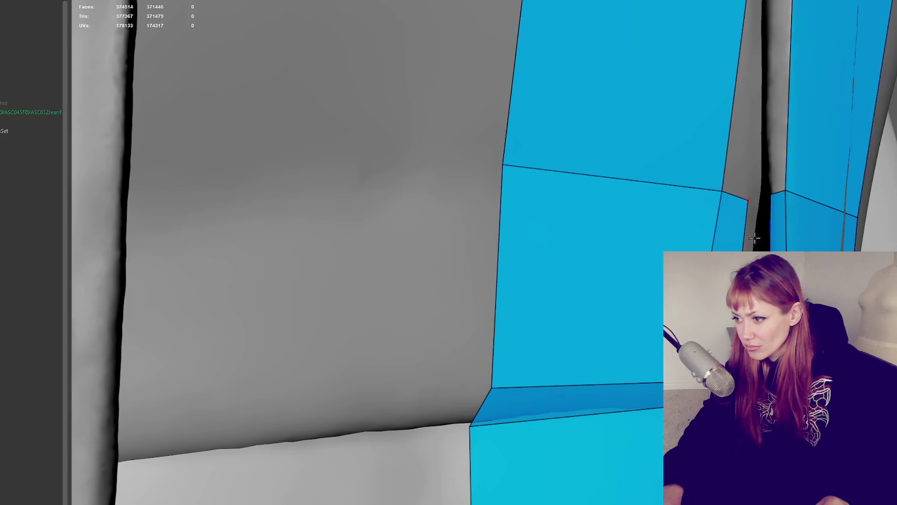
shift+click(763, 231)
scroll(774, 239, down, 2)
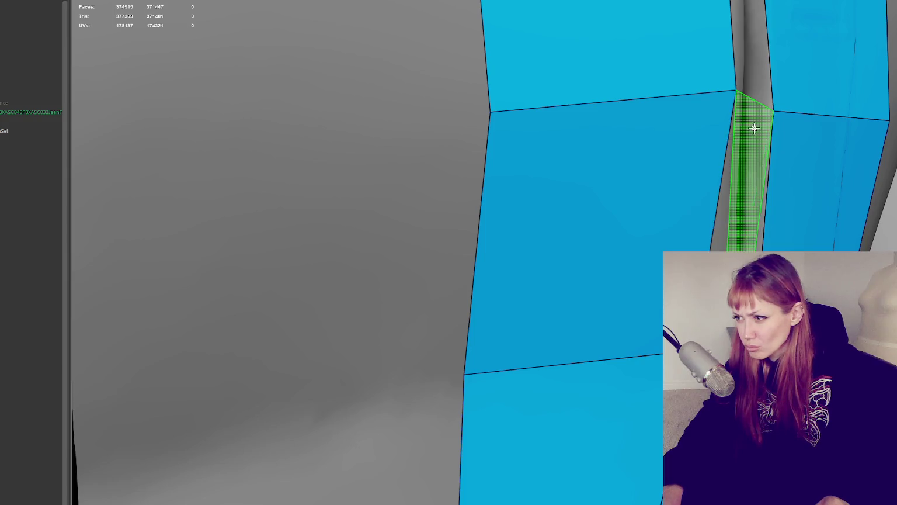
shift+click(737, 60)
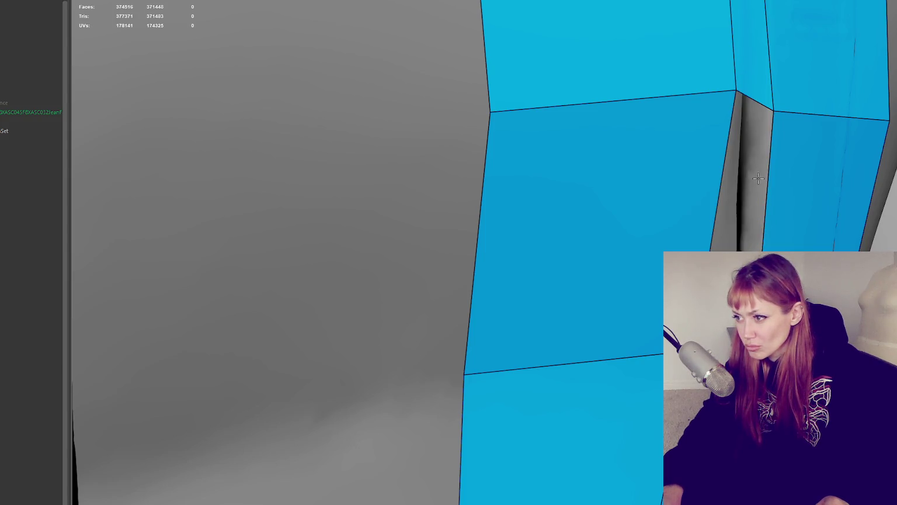
scroll(741, 210, down, 2)
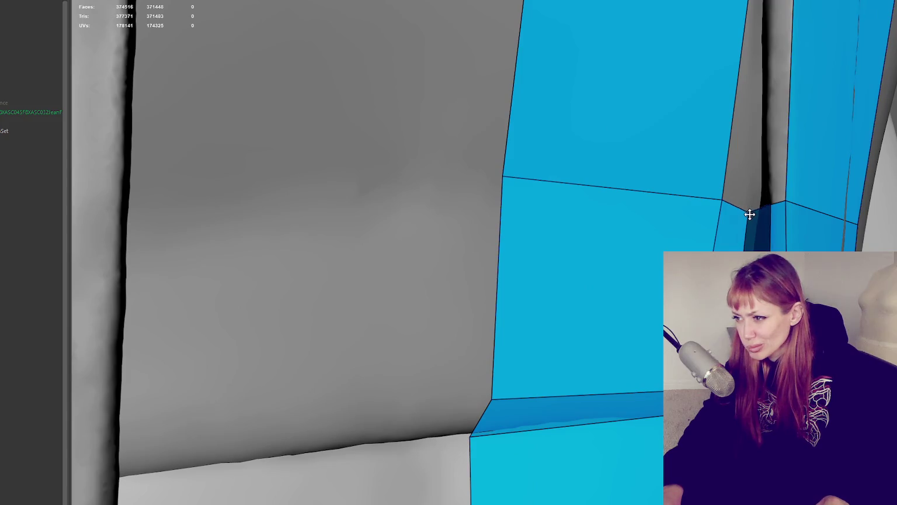
alt+drag(769, 207, 791, 220)
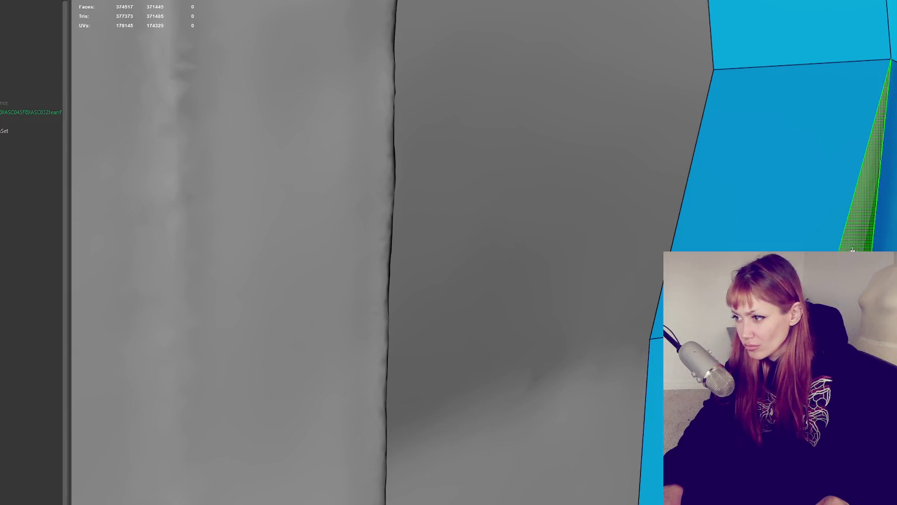
scroll(797, 200, down, 5)
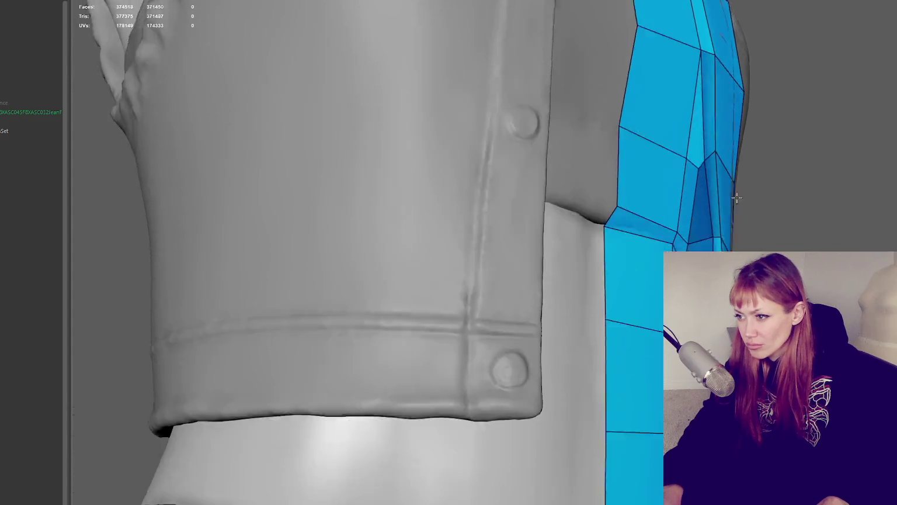
Step: Confirm the previewed edges on the strip running beside the buttons
alt+drag(797, 200, 716, 141)
alt+drag(705, 92, 721, 114)
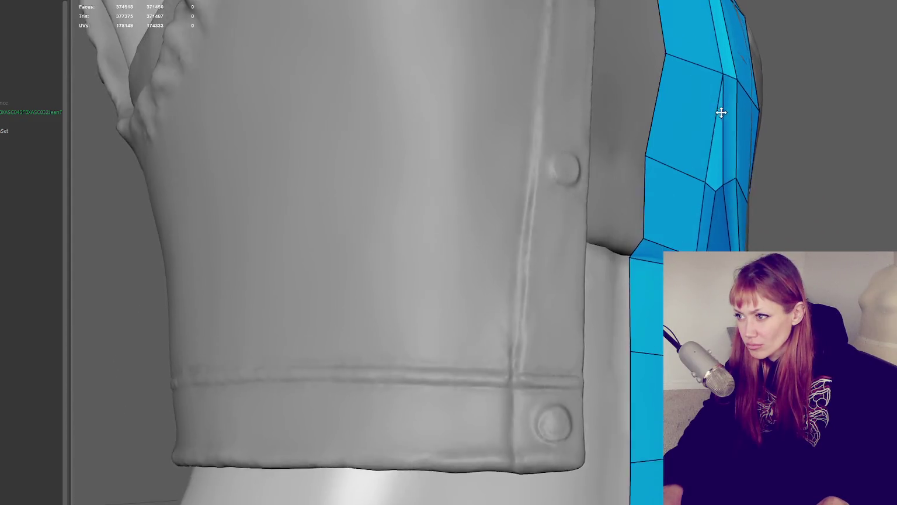
click(716, 192)
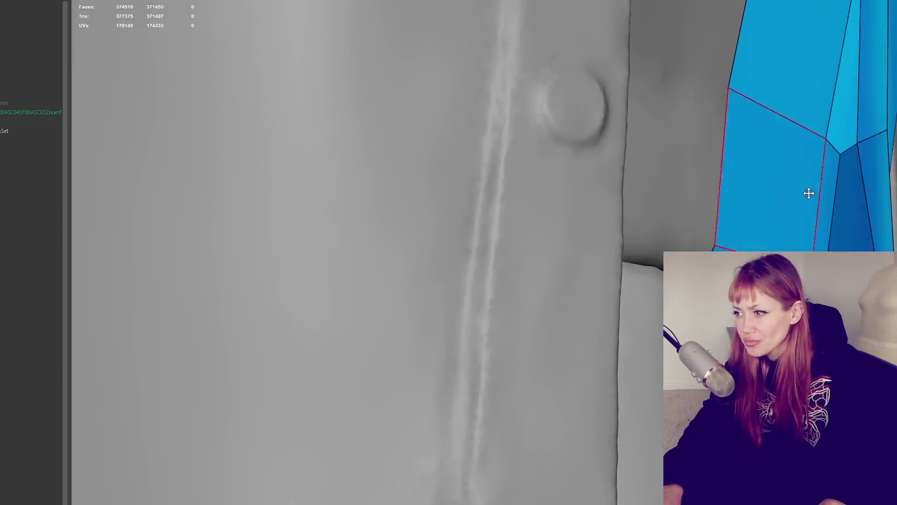
mouse_move(711, 196)
alt+mouse_down()
mouse_move(650, 345)
mouse_move(577, 345)
mouse_move(605, 334)
alt+mouse_up()
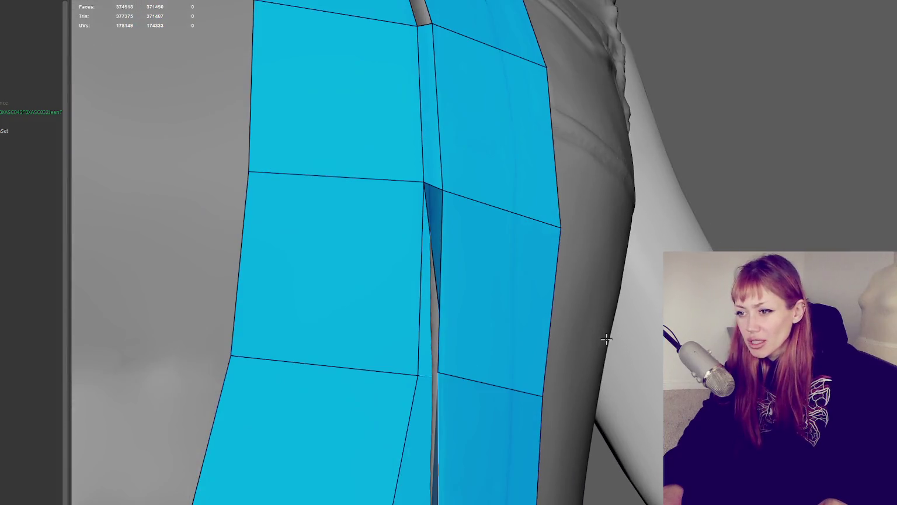
alt+right_drag(650, 304, 505, 356)
mouse_move(486, 324)
alt+right_down()
mouse_move(578, 398)
mouse_move(517, 426)
alt+right_up()
mouse_move(516, 427)
alt+mouse_down()
mouse_move(562, 360)
mouse_move(717, 250)
mouse_move(777, 257)
mouse_move(730, 275)
mouse_move(783, 280)
alt+mouse_up()
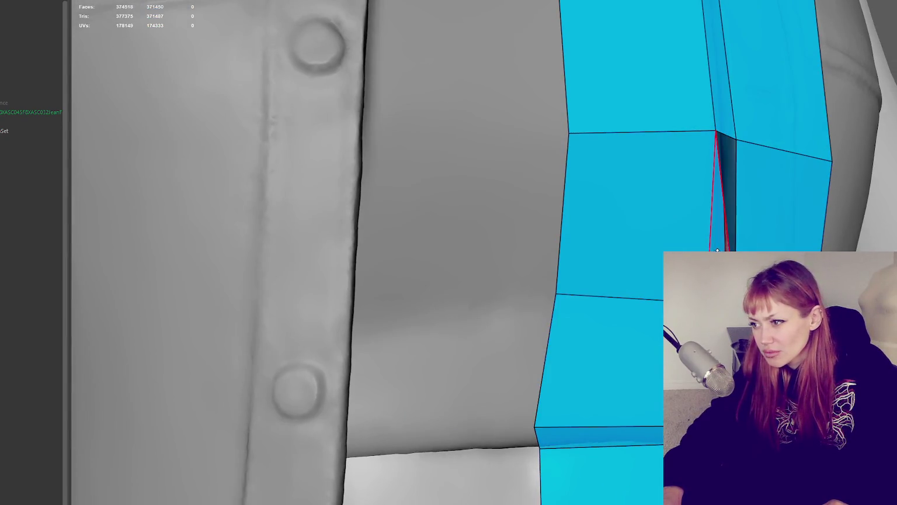
Step: Delete the sliver face between the strips, nudge a vertex, and frame the strip
ctrl+shift+click(717, 250)
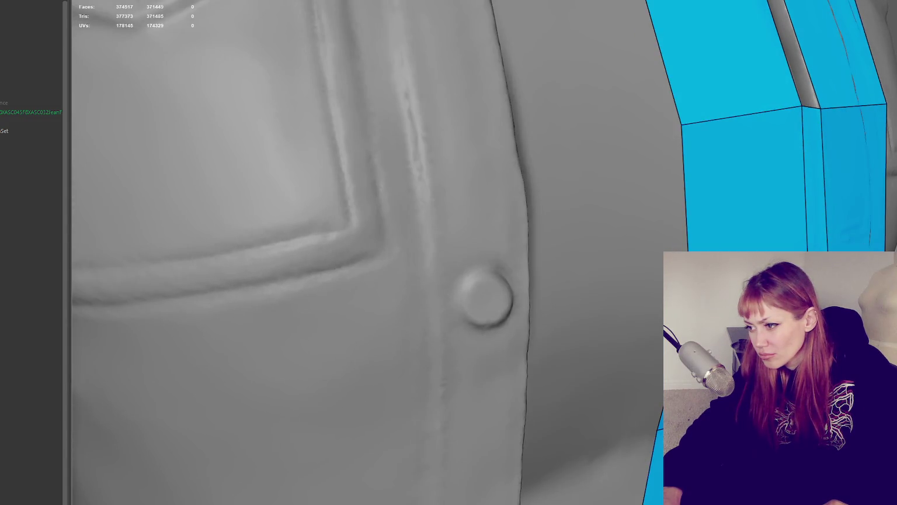
alt+drag(782, 280, 789, 252)
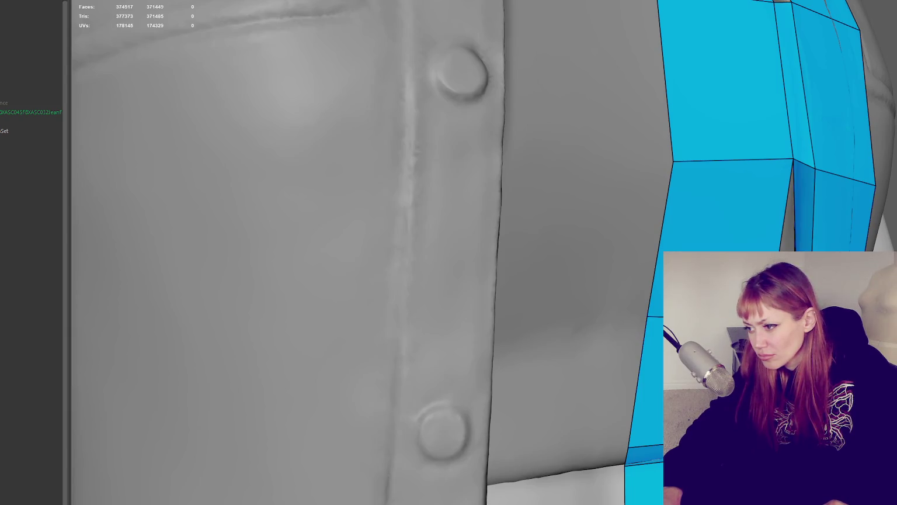
mouse_move(789, 251)
alt+mouse_down()
mouse_move(759, 234)
mouse_move(794, 263)
alt+mouse_up()
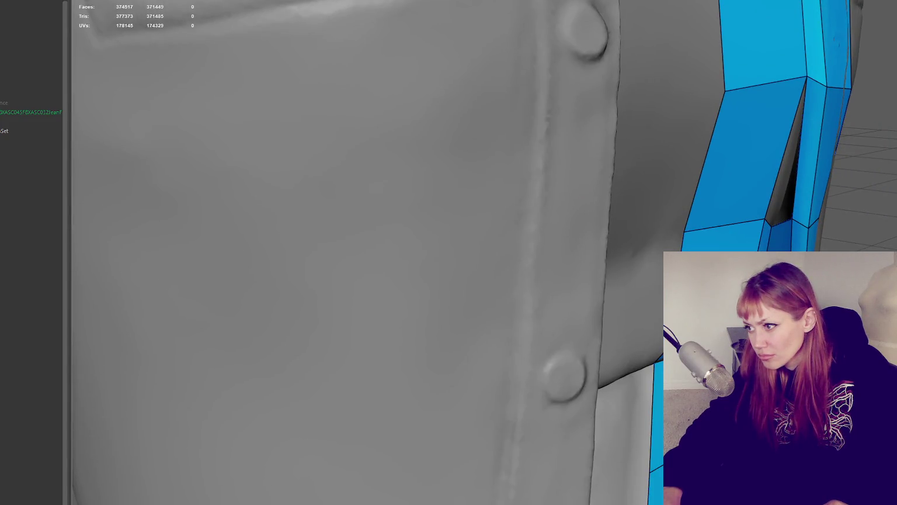
drag(795, 219, 811, 226)
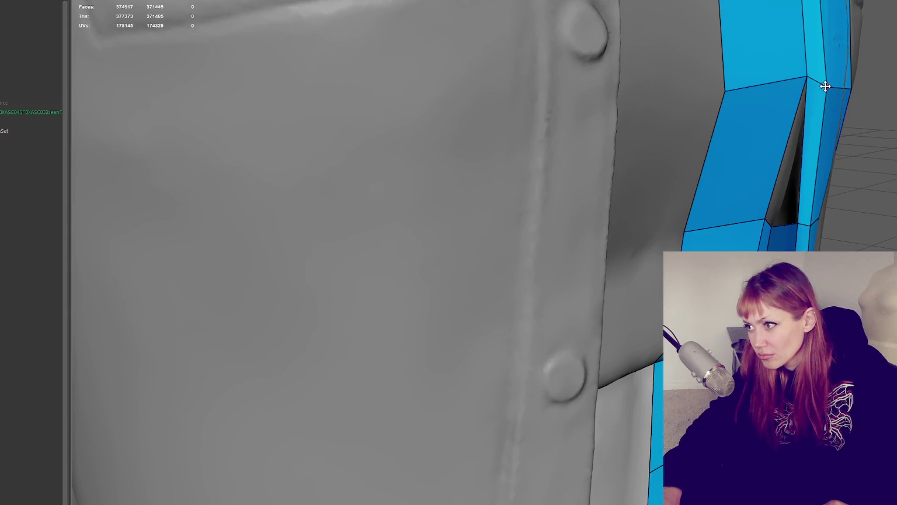
key(f)
scroll(815, 97, down, 3)
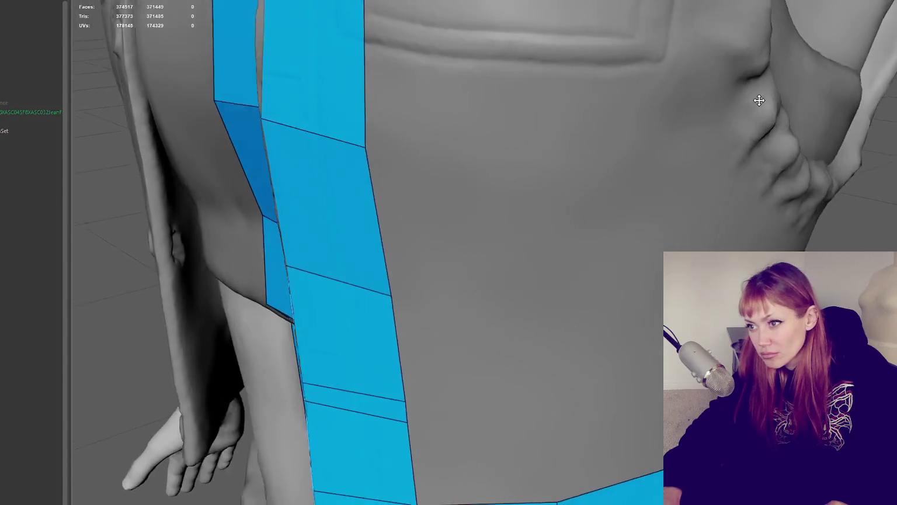
Step: Add two quads and two thin quads above them on the vest side panel
scroll(760, 96, down, 5)
alt+drag(705, 247, 552, 274)
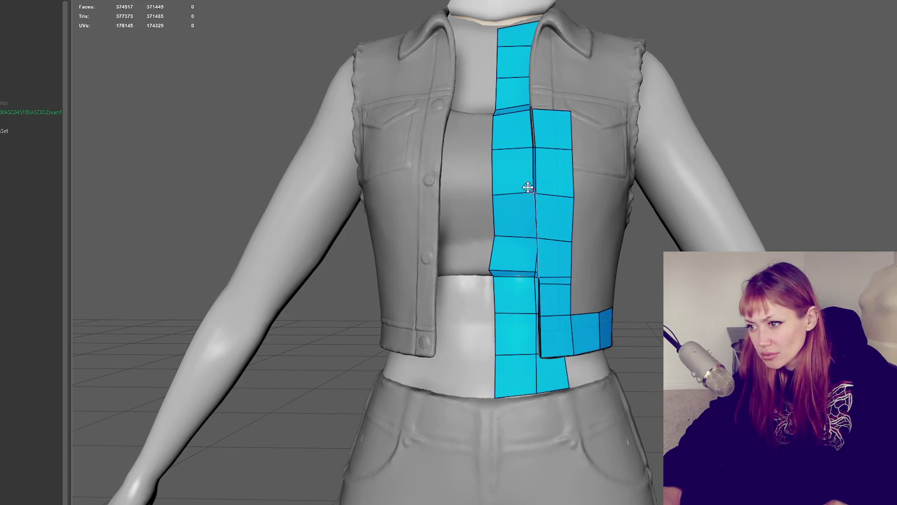
scroll(531, 195, up, 3)
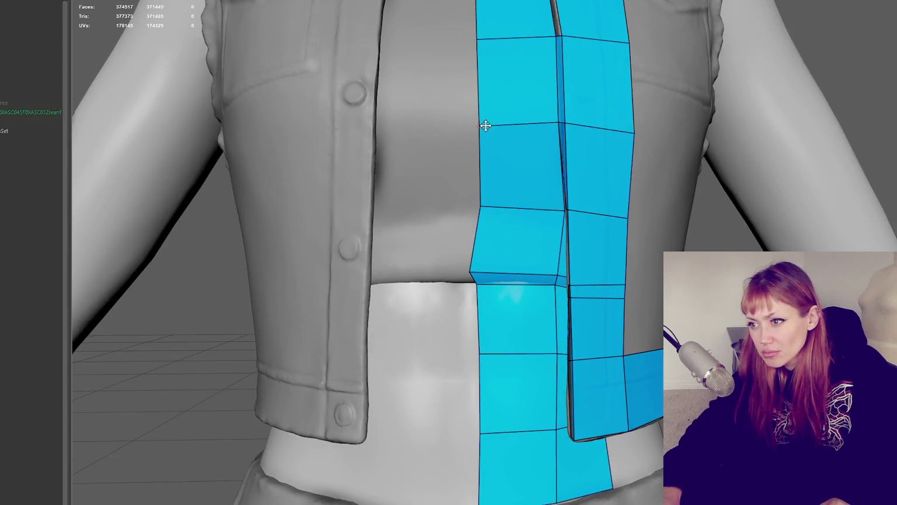
mouse_move(481, 124)
alt+mouse_down()
mouse_move(419, 190)
mouse_move(448, 316)
alt+mouse_up()
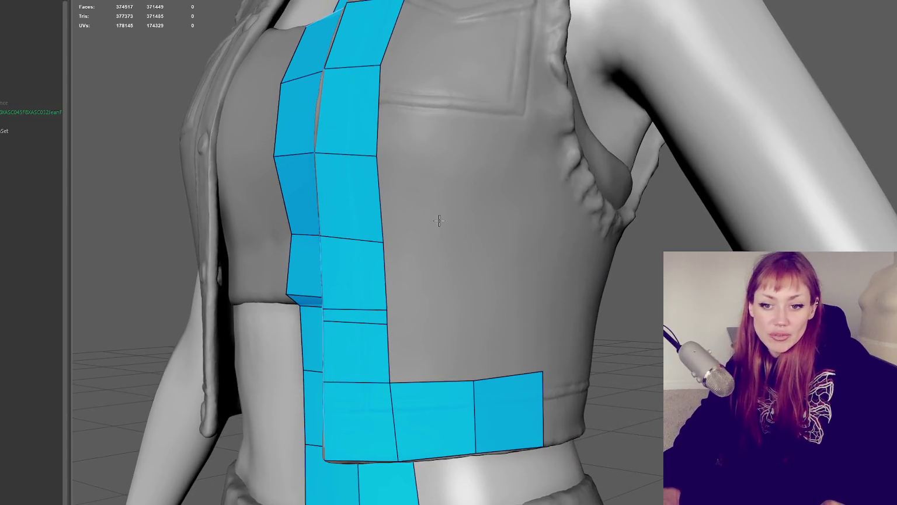
click(462, 328)
shift+click(431, 354)
click(464, 303)
shift+click(440, 314)
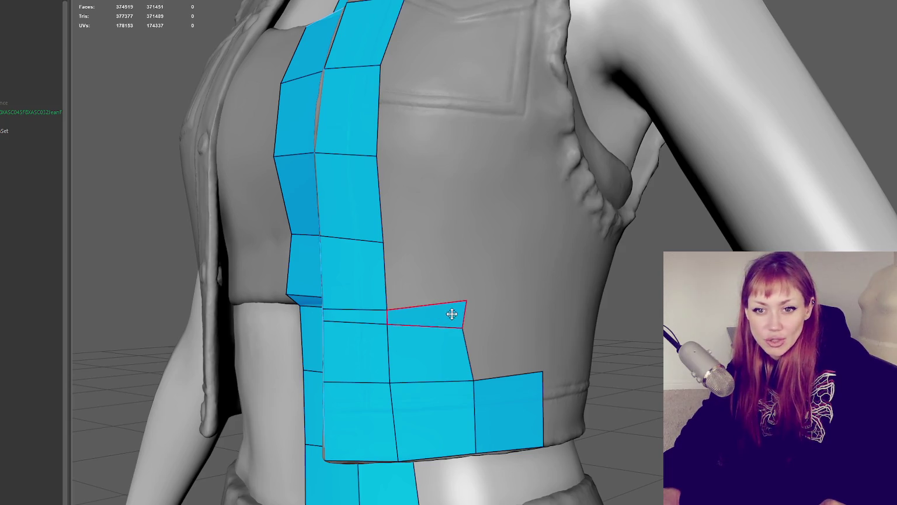
Step: Adjust the new side quads' vertices to fit the panel and straighten their right edge
drag(387, 324, 388, 329)
drag(389, 385, 392, 386)
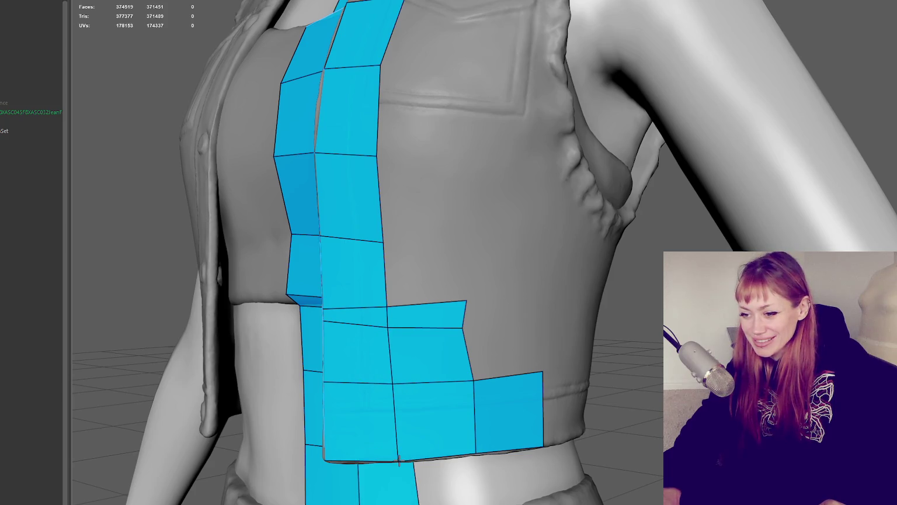
drag(463, 329, 466, 328)
drag(467, 298, 469, 298)
drag(467, 329, 471, 329)
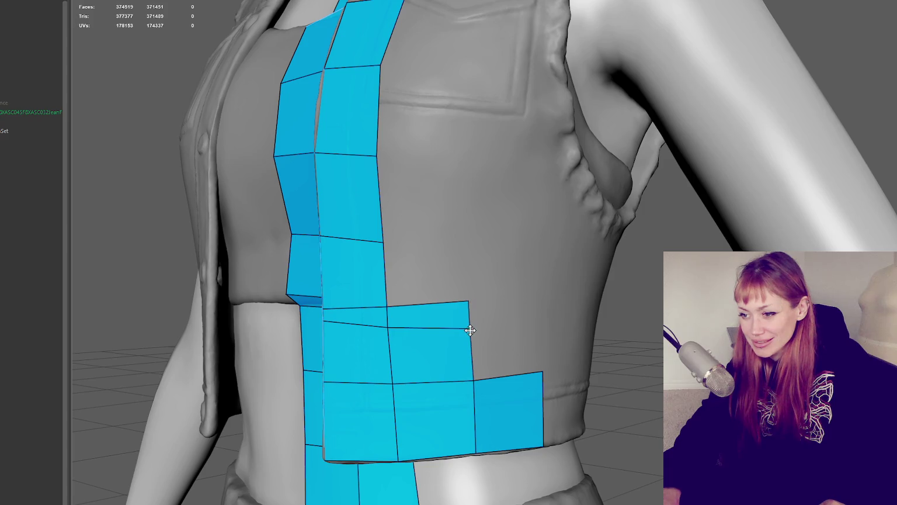
Step: Add quads at the front panel's lower right, filling between existing faces and the corner
shift+click(456, 236)
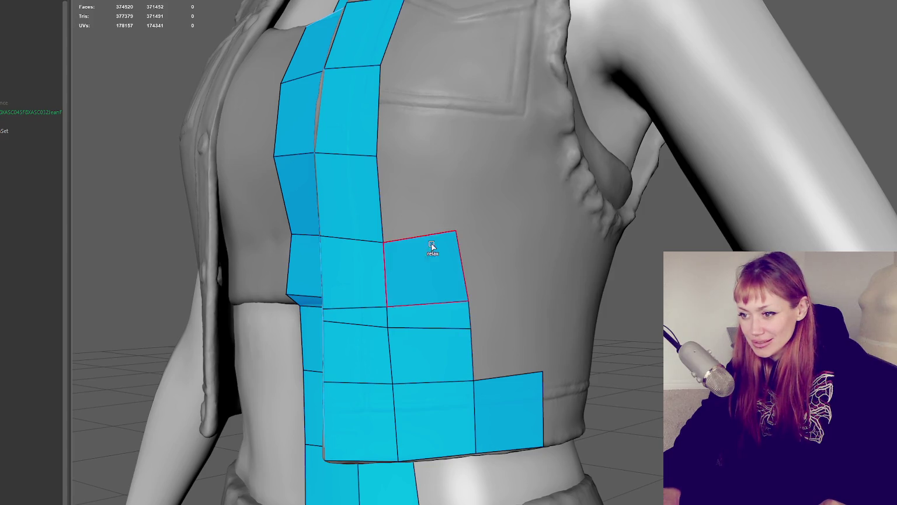
click(450, 158)
shift+click(420, 198)
click(534, 318)
shift+click(508, 346)
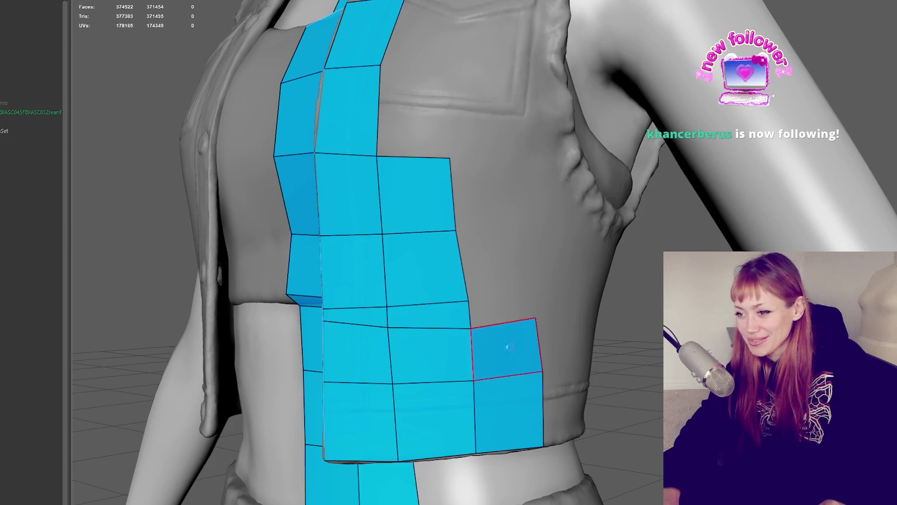
click(532, 277)
shift+click(517, 305)
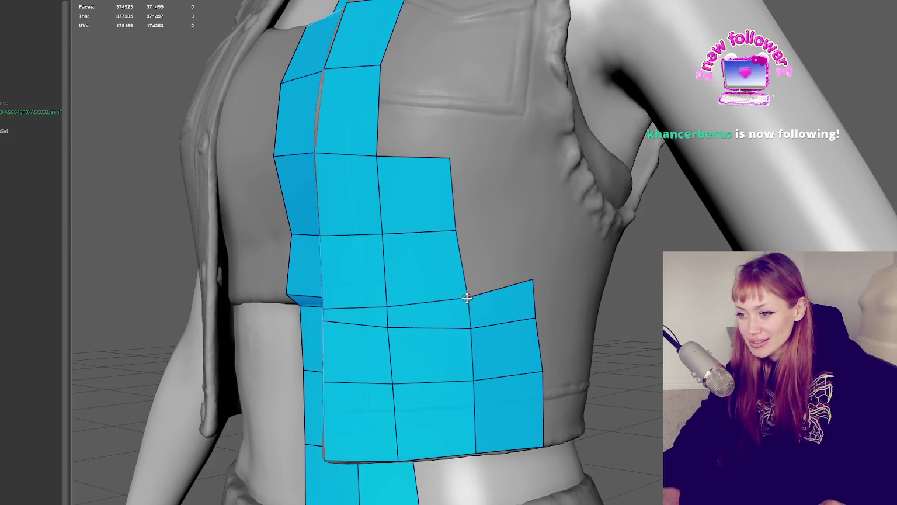
Step: Pull the right column and middle-row vertices down toward the hem to even the quads
drag(536, 318, 537, 325)
drag(541, 371, 542, 377)
drag(466, 382, 474, 387)
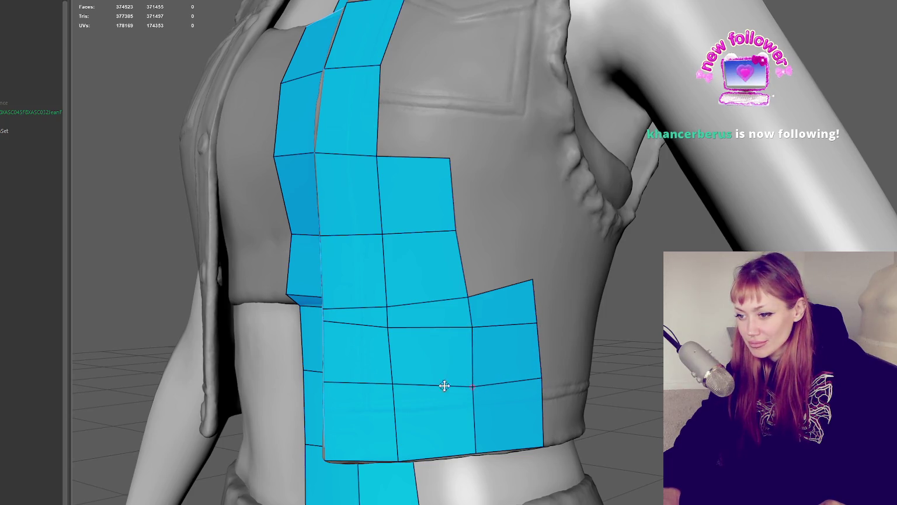
drag(390, 383, 389, 391)
drag(391, 328, 388, 331)
drag(471, 327, 470, 330)
drag(388, 308, 396, 329)
mouse_move(396, 330)
alt+mouse_down()
mouse_move(581, 334)
mouse_move(583, 322)
mouse_move(584, 349)
mouse_move(609, 349)
alt+mouse_up()
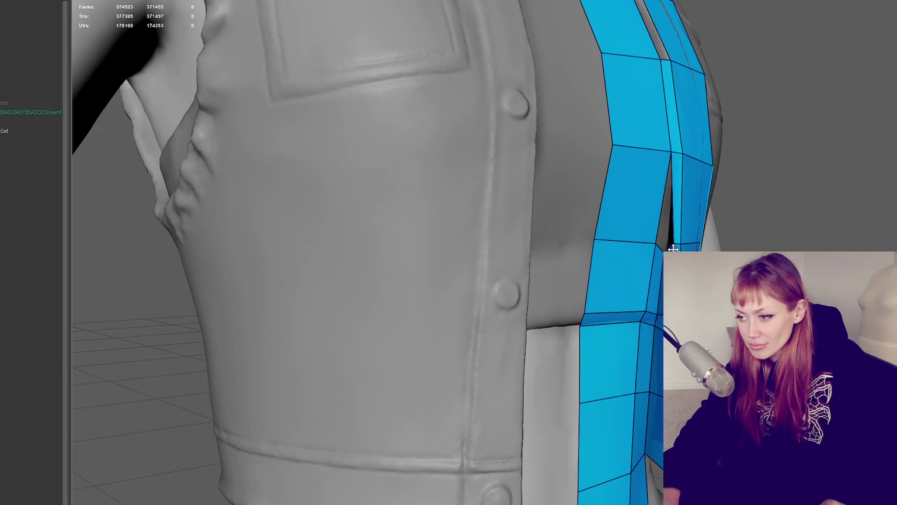
Step: Move the placket seam vertices so the faces follow the seam smoothly
mouse_move(665, 250)
mouse_down()
mouse_move(657, 245)
mouse_move(667, 240)
mouse_up()
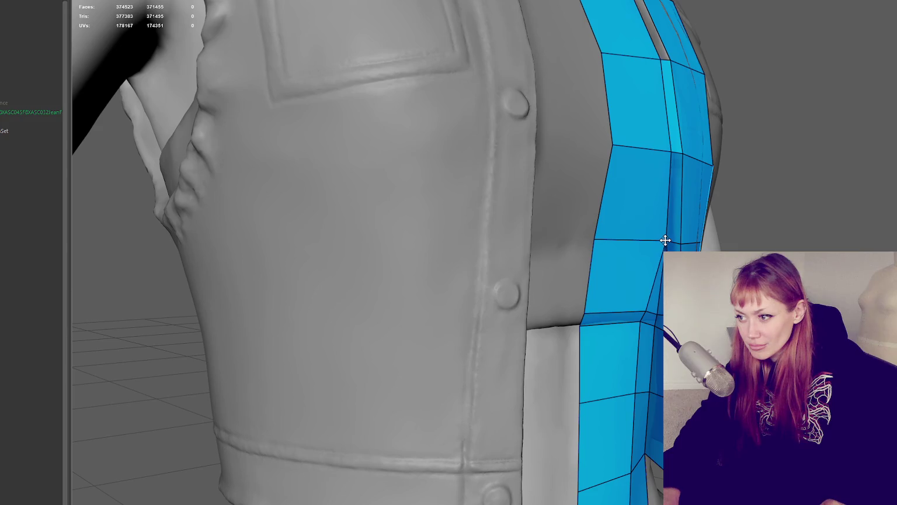
drag(658, 311, 659, 311)
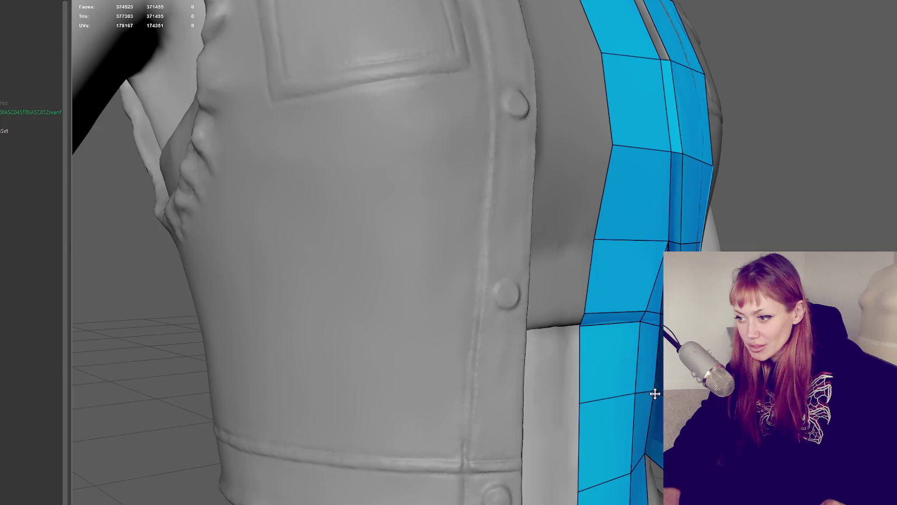
drag(646, 457, 654, 454)
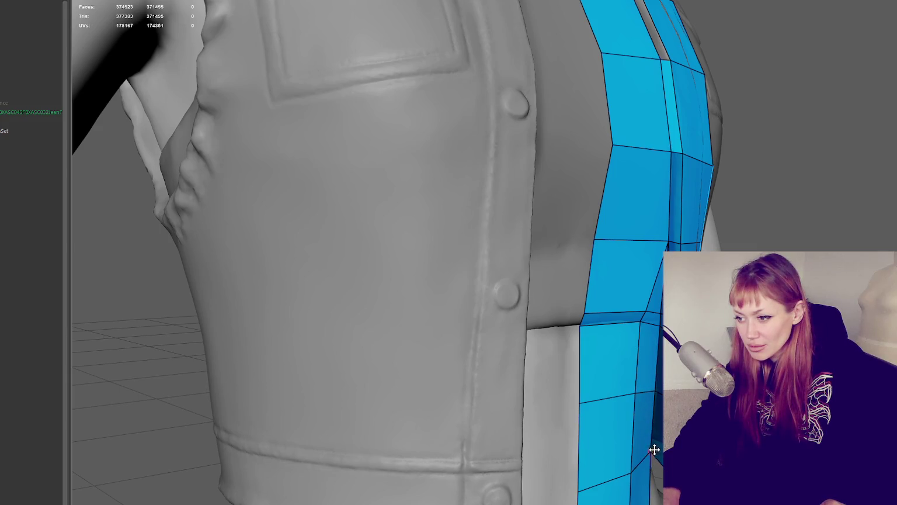
alt+drag(646, 317, 612, 314)
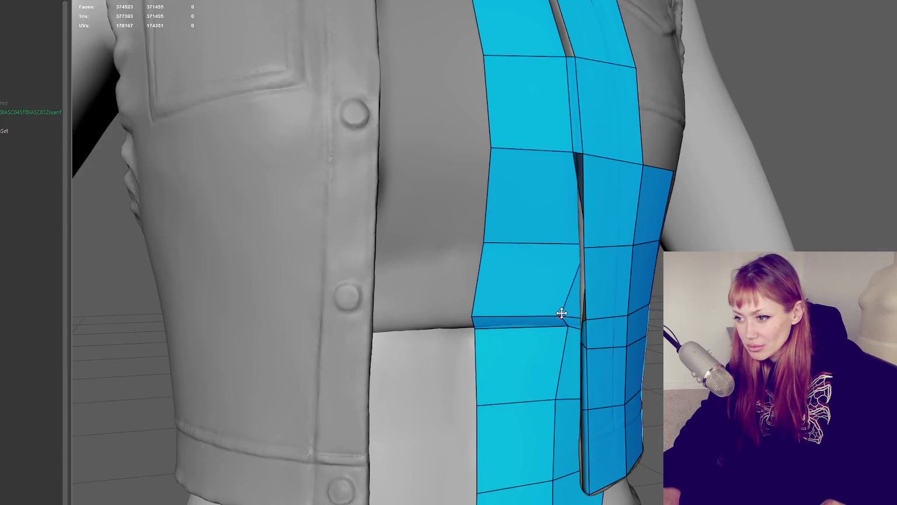
mouse_move(576, 314)
alt+mouse_down()
mouse_move(654, 257)
mouse_move(576, 267)
alt+mouse_up()
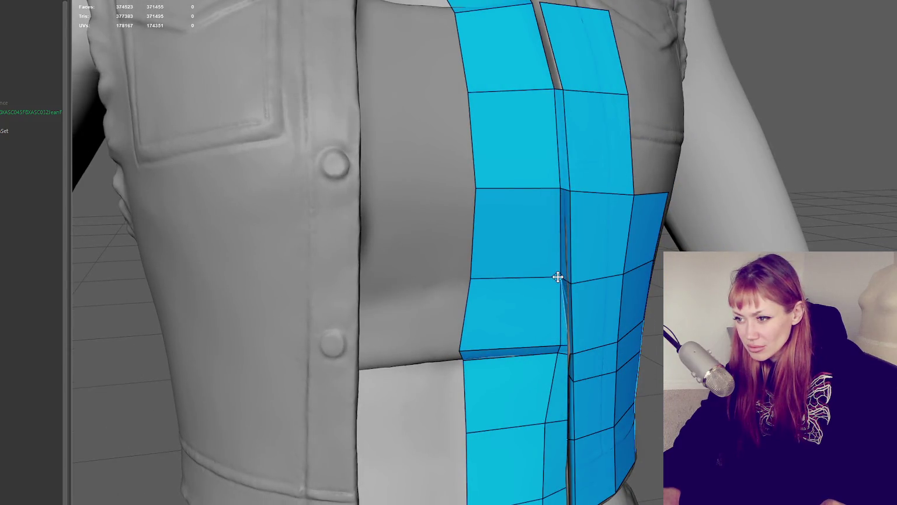
alt+middle_drag(561, 346, 574, 340)
mouse_move(574, 341)
alt+mouse_down()
mouse_move(666, 336)
mouse_move(604, 320)
mouse_move(537, 336)
mouse_move(613, 350)
mouse_move(612, 365)
mouse_move(660, 330)
mouse_move(636, 331)
mouse_move(641, 361)
mouse_move(629, 378)
mouse_move(597, 341)
alt+mouse_up()
scroll(617, 362, down, 2)
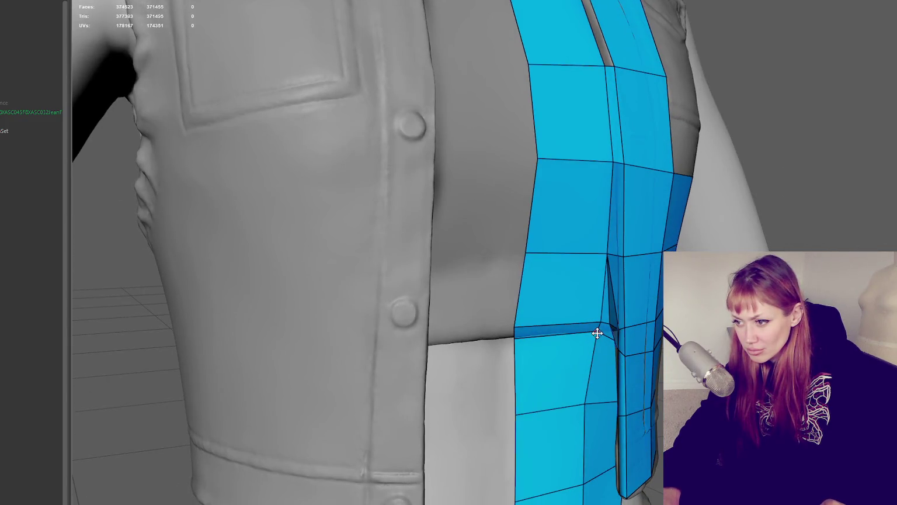
mouse_move(597, 320)
mouse_down()
mouse_move(654, 343)
mouse_move(656, 319)
mouse_up()
drag(581, 259, 580, 259)
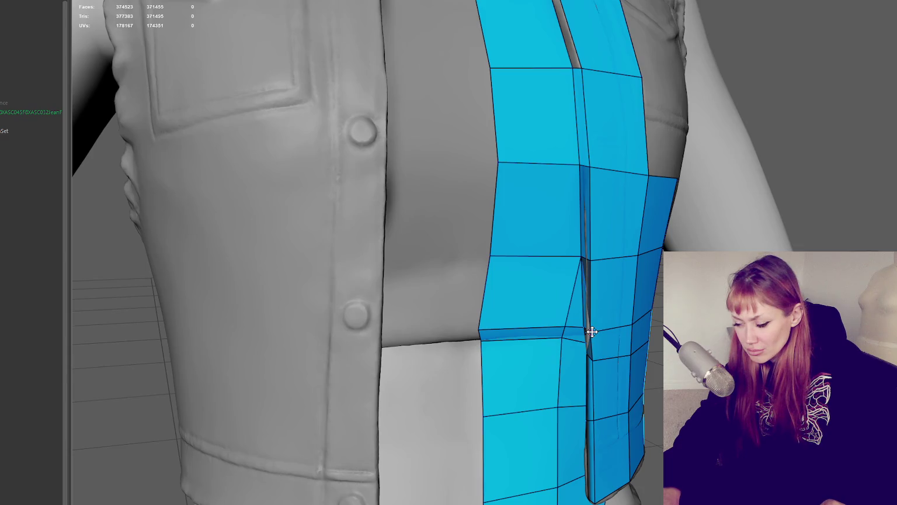
Step: Fill the gap beside the flap's lower edge with a quad and pull the fold vertex up-left
alt+drag(592, 331, 645, 336)
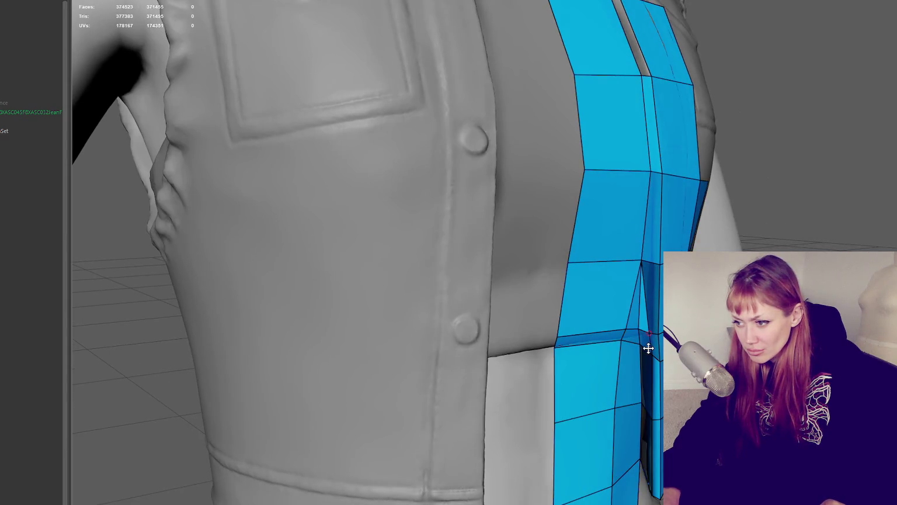
mouse_move(651, 350)
alt+mouse_down()
mouse_move(587, 303)
mouse_move(601, 293)
mouse_move(653, 298)
mouse_move(657, 310)
mouse_move(565, 323)
alt+mouse_up()
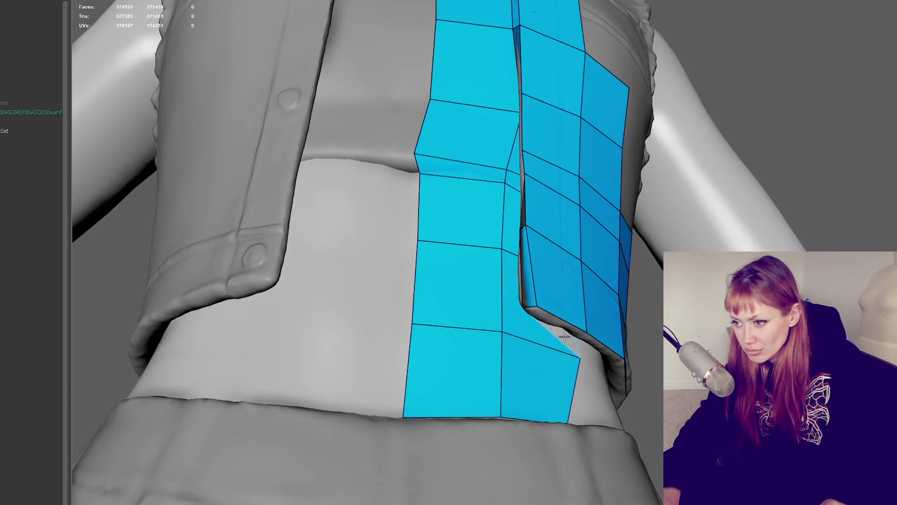
shift+click(558, 331)
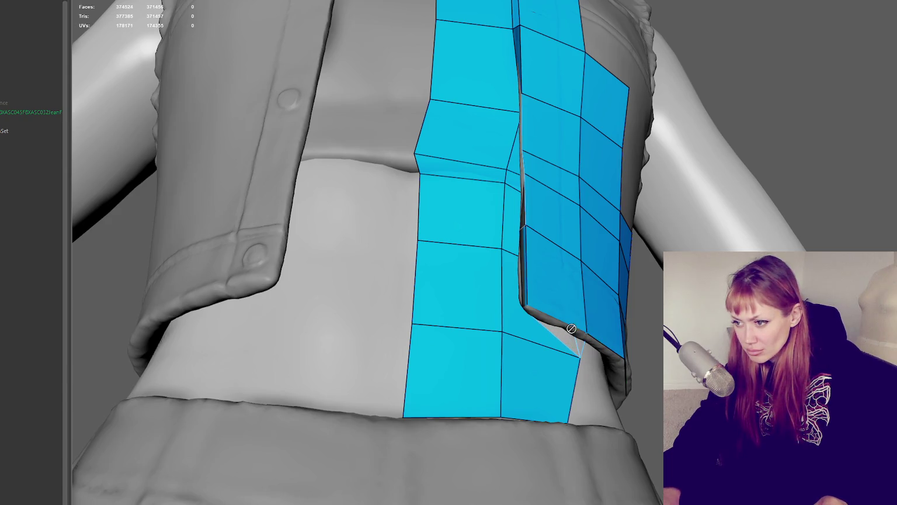
mouse_move(639, 334)
alt+mouse_down()
mouse_move(653, 335)
mouse_move(641, 300)
mouse_move(638, 319)
alt+mouse_up()
scroll(661, 323, up, 3)
mouse_move(462, 334)
mouse_down()
mouse_move(422, 320)
mouse_move(517, 348)
mouse_move(506, 354)
mouse_up()
mouse_move(631, 375)
alt+mouse_down()
mouse_move(581, 314)
mouse_move(566, 314)
mouse_move(559, 335)
mouse_move(491, 344)
mouse_move(479, 332)
alt+mouse_up()
alt+drag(493, 378, 513, 473)
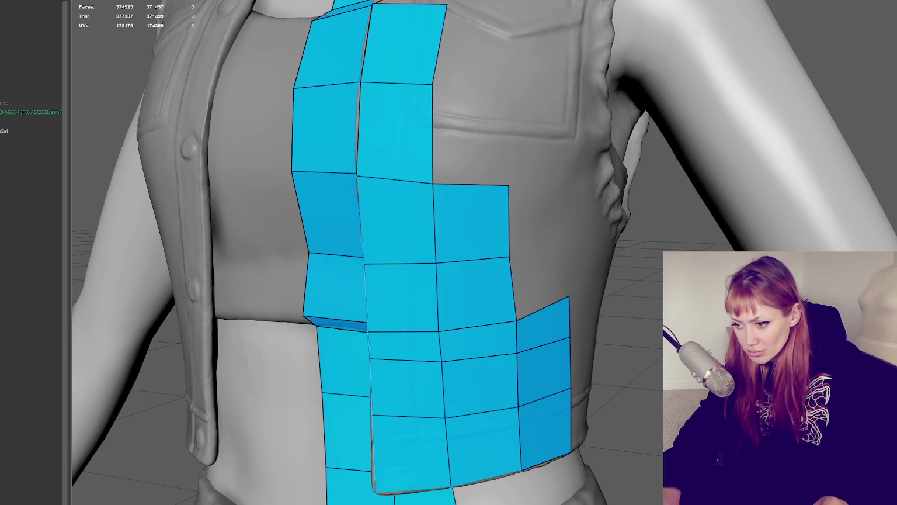
Step: From a low angle under the hem, fill the gap between the two patches with a quad
mouse_move(500, 417)
alt+mouse_down()
mouse_move(497, 437)
mouse_move(436, 380)
alt+mouse_up()
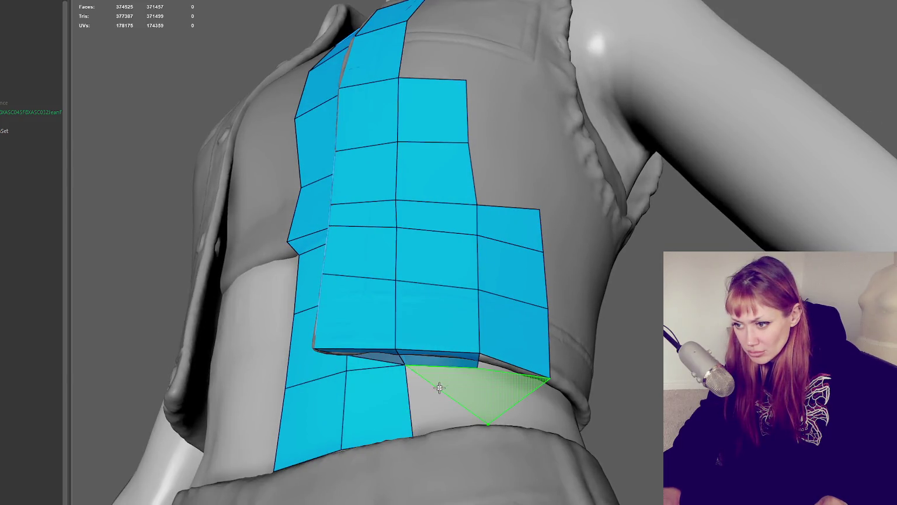
alt+drag(477, 426, 481, 474)
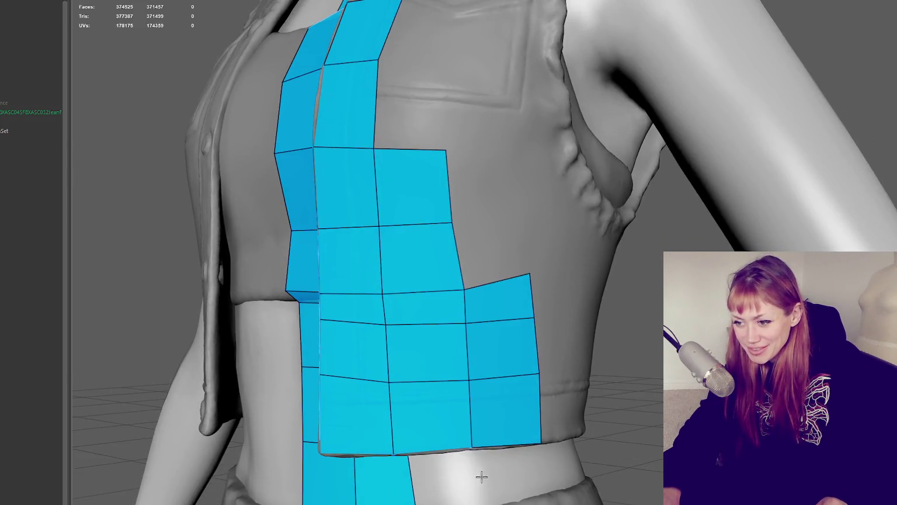
alt+middle_drag(451, 464, 561, 340)
scroll(569, 346, up, 3)
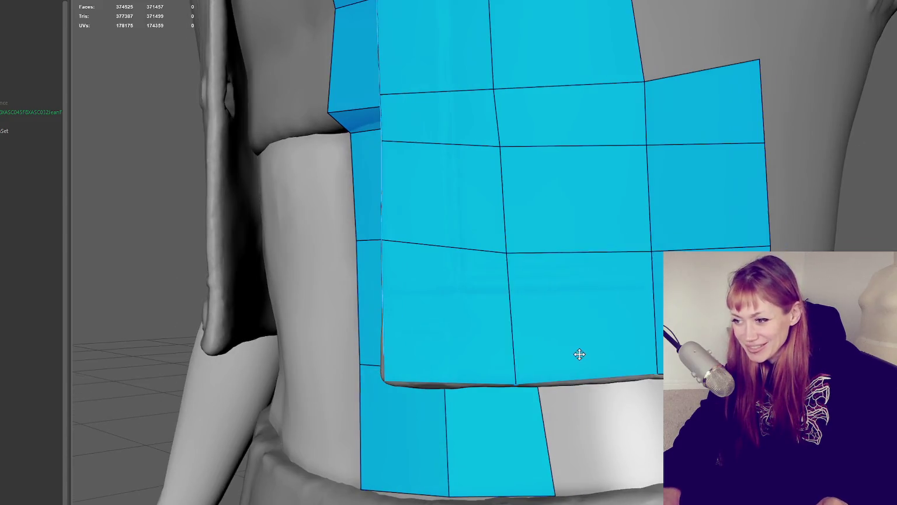
mouse_move(631, 417)
alt+mouse_down()
mouse_move(614, 348)
mouse_move(647, 372)
alt+mouse_up()
shift+click(616, 344)
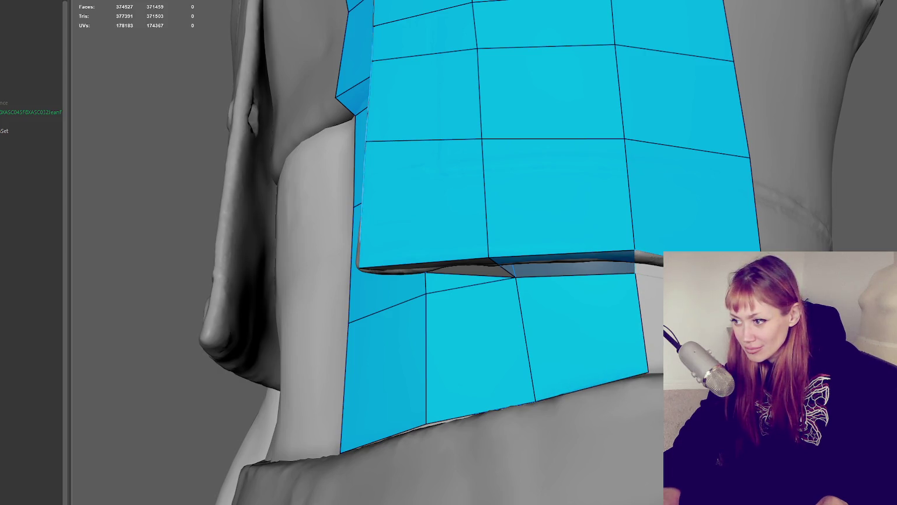
alt+drag(584, 292, 584, 338)
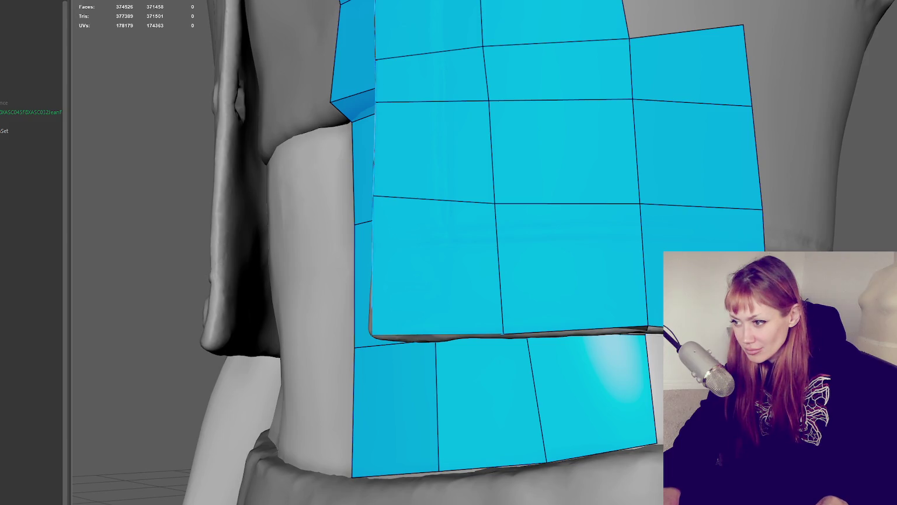
alt+drag(496, 263, 479, 274)
Step: Delete a stray quad and fill the remaining gaps right of and between the lower patches
shift+click(672, 444)
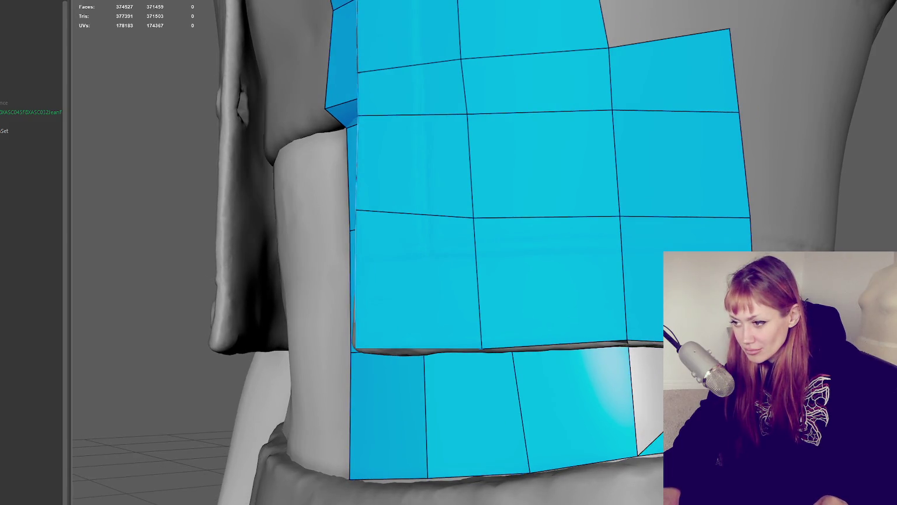
ctrl+shift+click(645, 403)
mouse_move(645, 403)
alt+mouse_down()
mouse_move(661, 224)
mouse_move(655, 274)
alt+mouse_up()
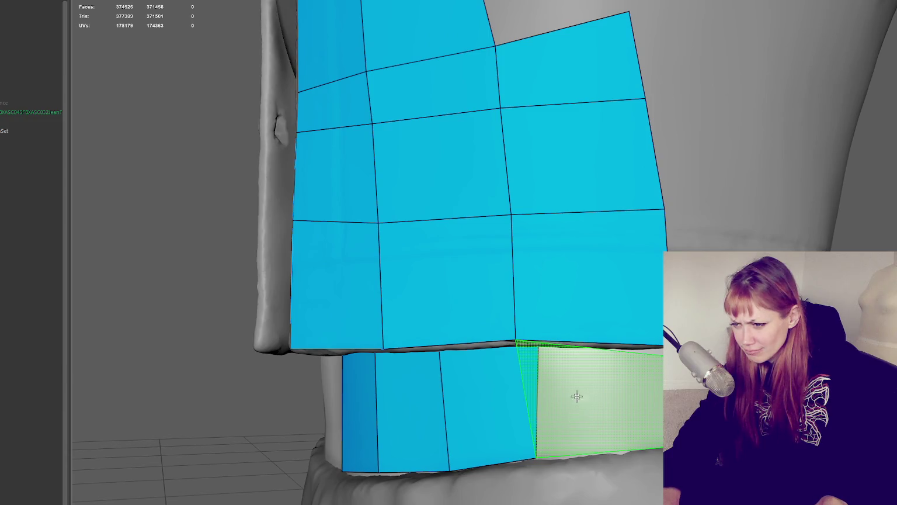
alt+drag(575, 394, 567, 345)
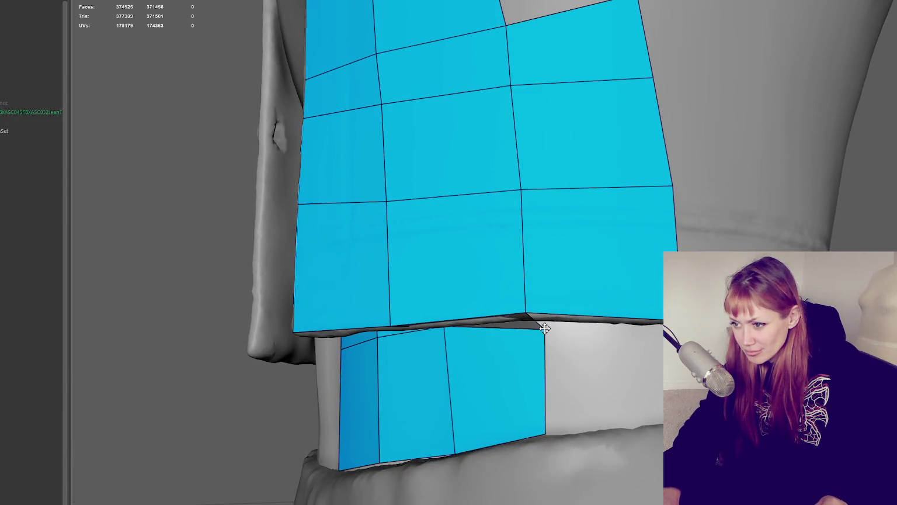
shift+click(603, 382)
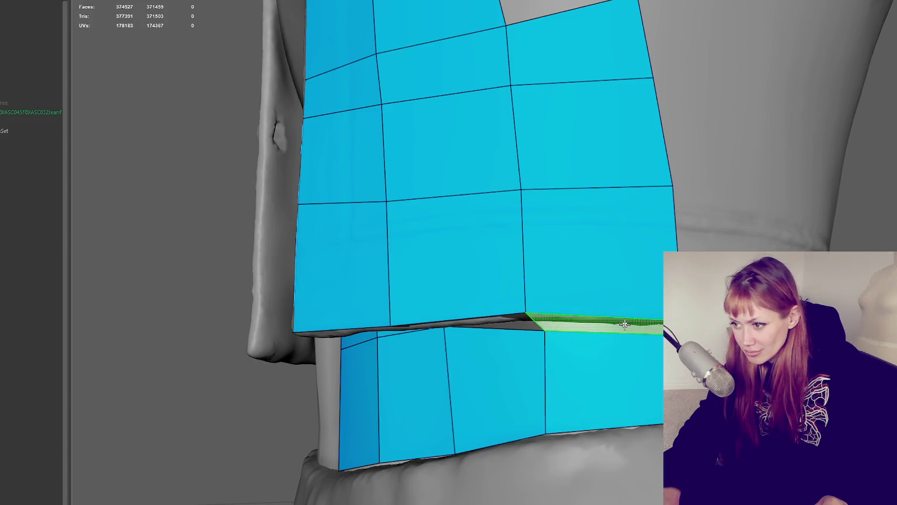
shift+click(624, 326)
alt+drag(625, 325, 590, 327)
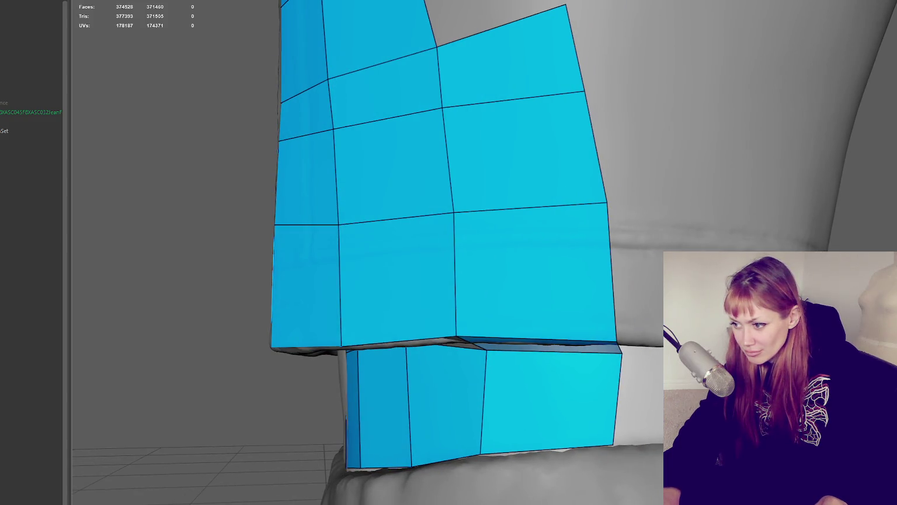
shift+click(639, 397)
alt+drag(639, 397, 606, 392)
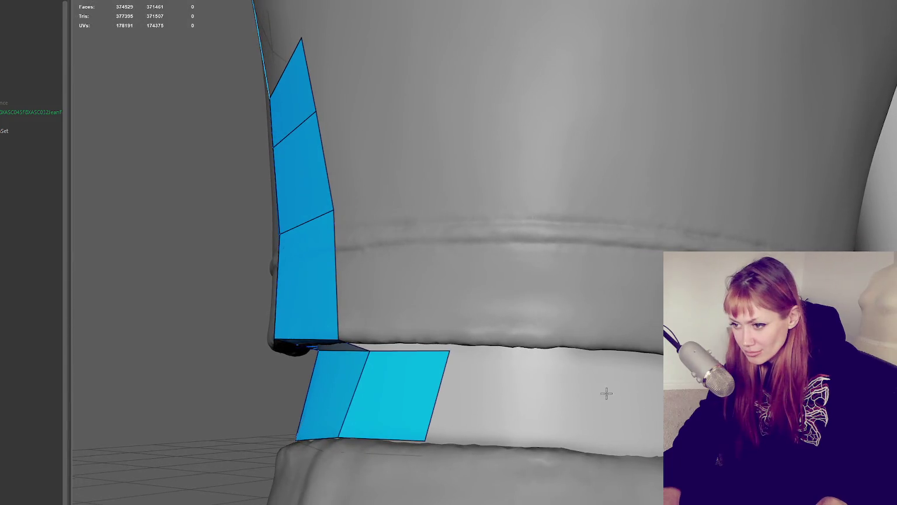
Step: Extend the lower waistband strip with three more quads
shift+click(528, 382)
alt+drag(643, 398, 610, 395)
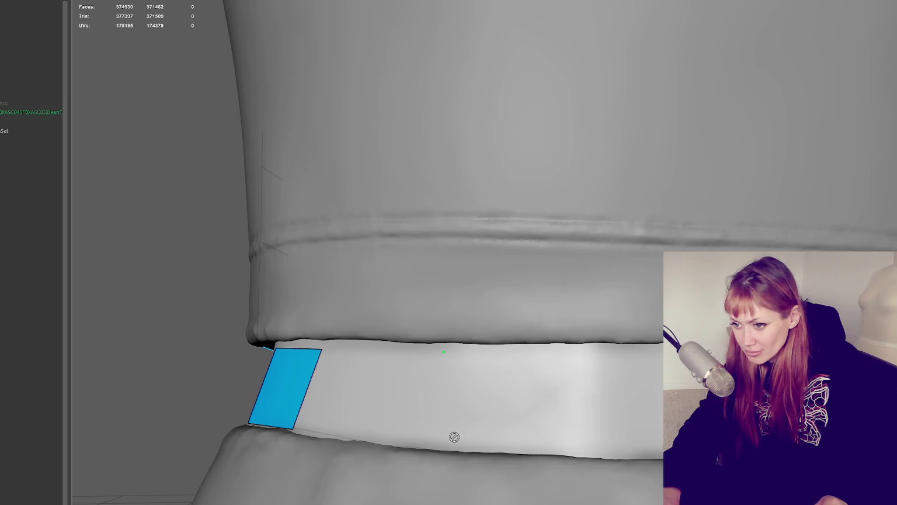
shift+click(406, 412)
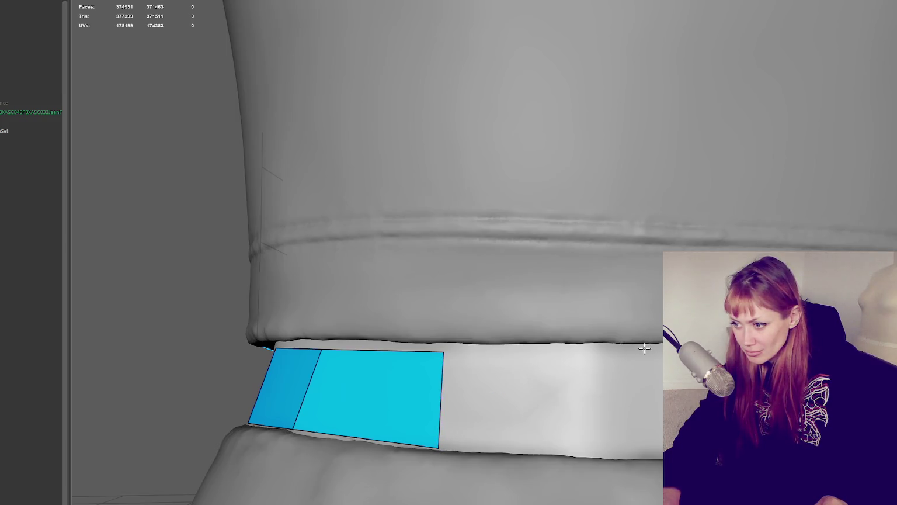
shift+click(565, 407)
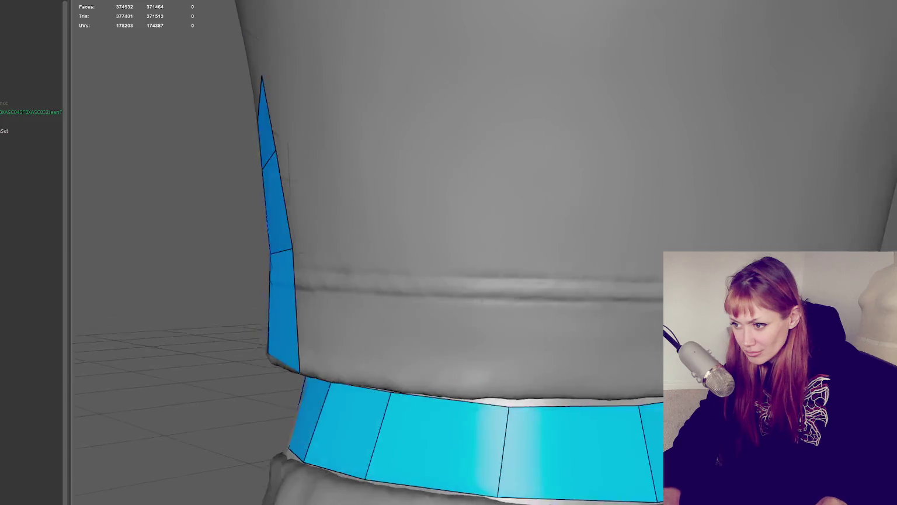
alt+drag(565, 406, 525, 403)
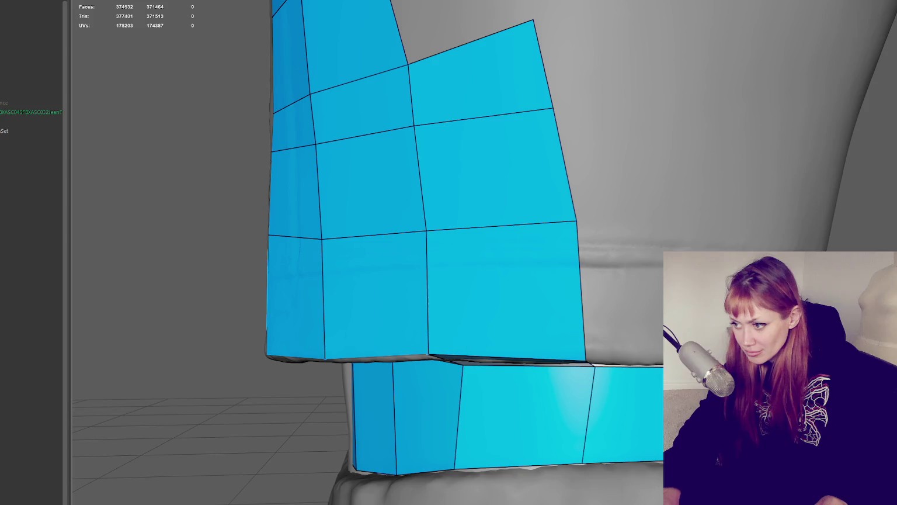
alt+drag(526, 403, 537, 383)
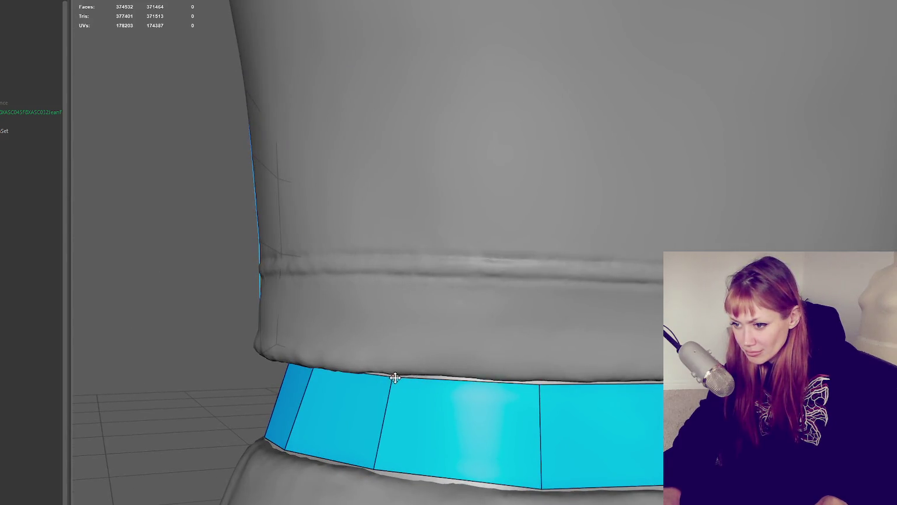
scroll(646, 381, down, 5)
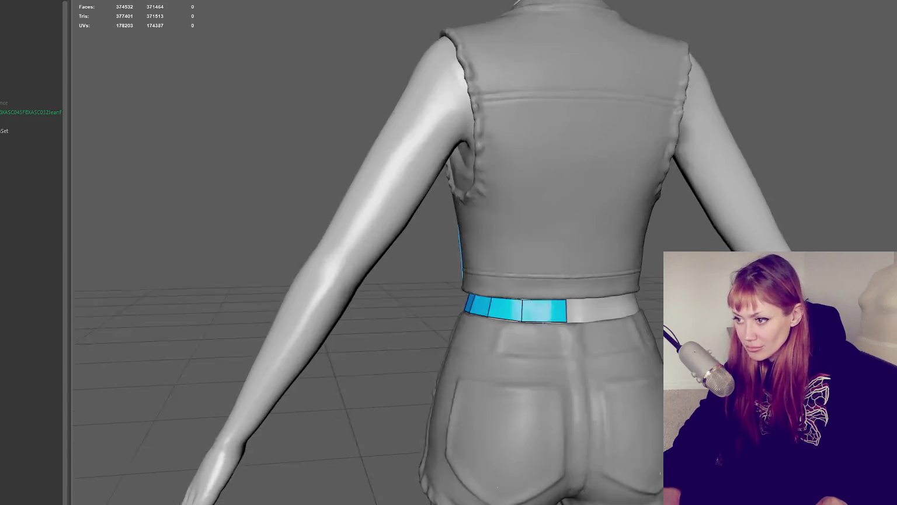
scroll(541, 391, up, 5)
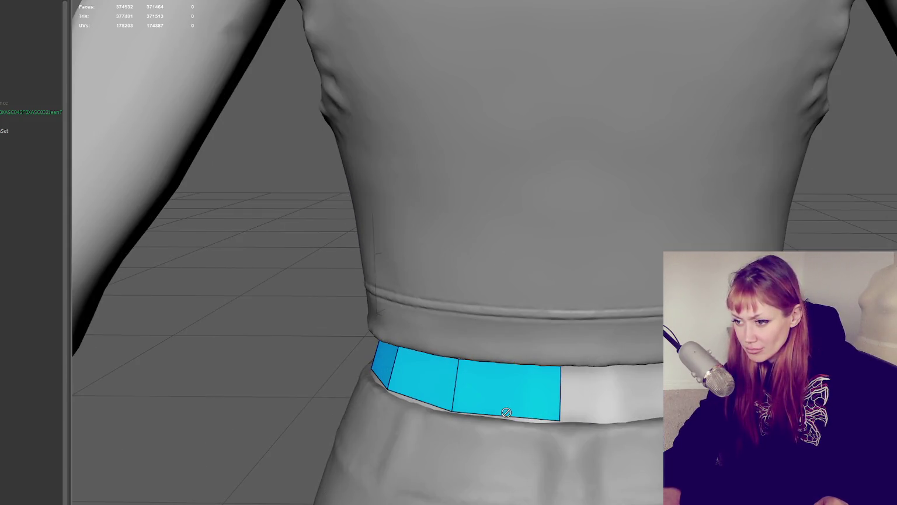
Step: Insert two edge loops across the waistband strip and show the faces filled again
click(511, 388)
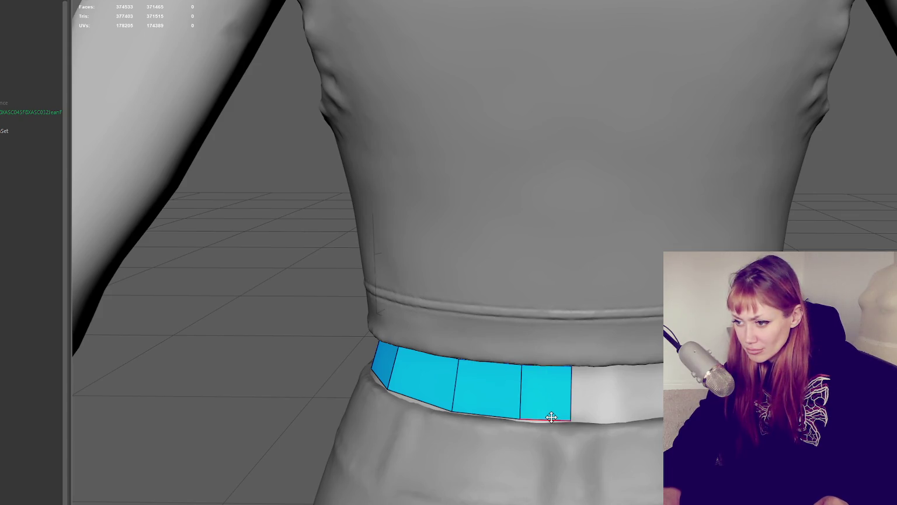
alt+drag(455, 410, 518, 408)
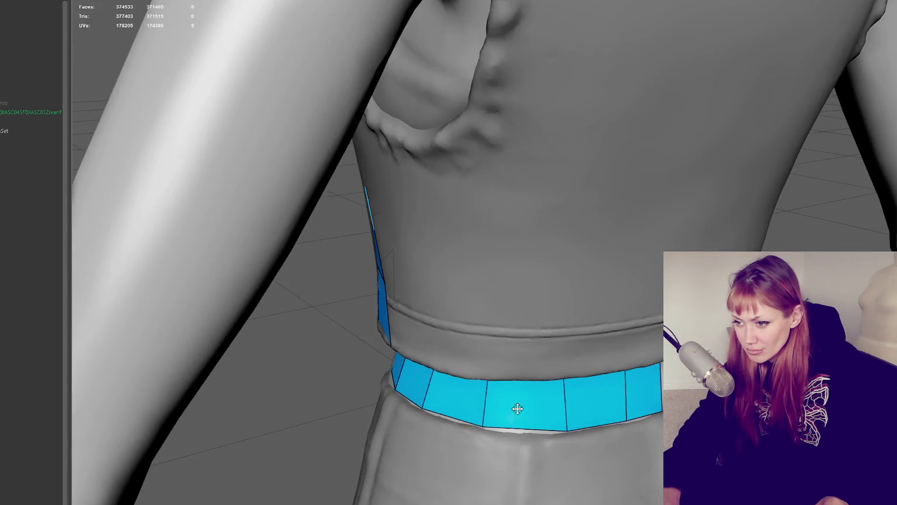
click(527, 398)
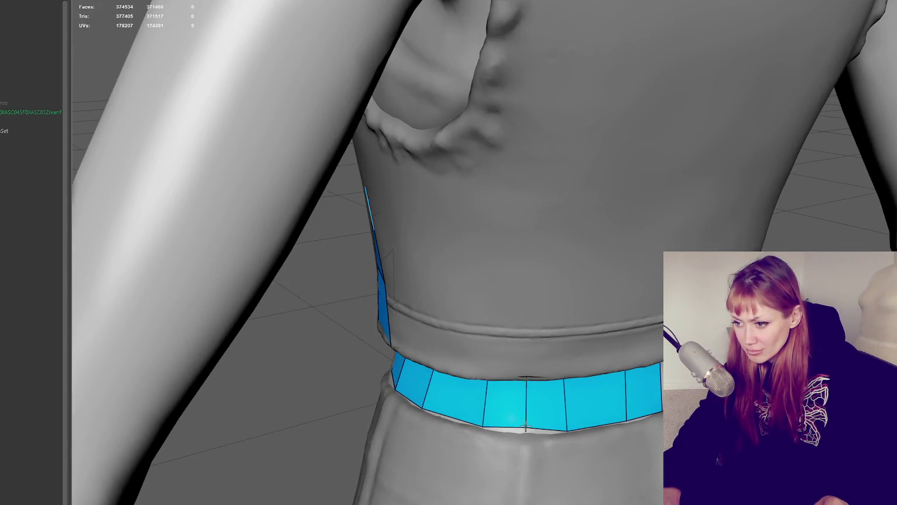
mouse_move(529, 427)
alt+mouse_down()
mouse_move(500, 416)
mouse_move(607, 405)
alt+mouse_up()
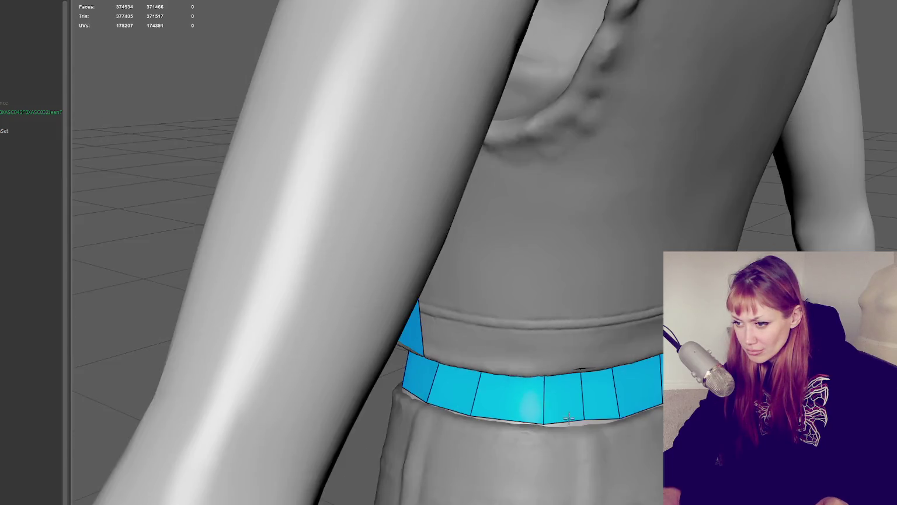
scroll(606, 405, down, 5)
scroll(607, 405, up, 3)
scroll(588, 270, up, 3)
alt+drag(588, 270, 517, 257)
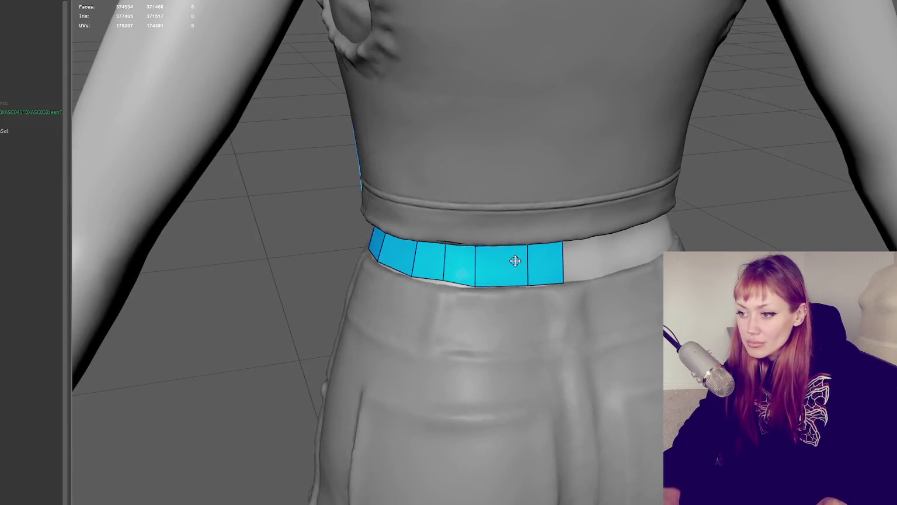
scroll(445, 275, up, 5)
scroll(443, 247, down, 4)
alt+drag(460, 244, 514, 281)
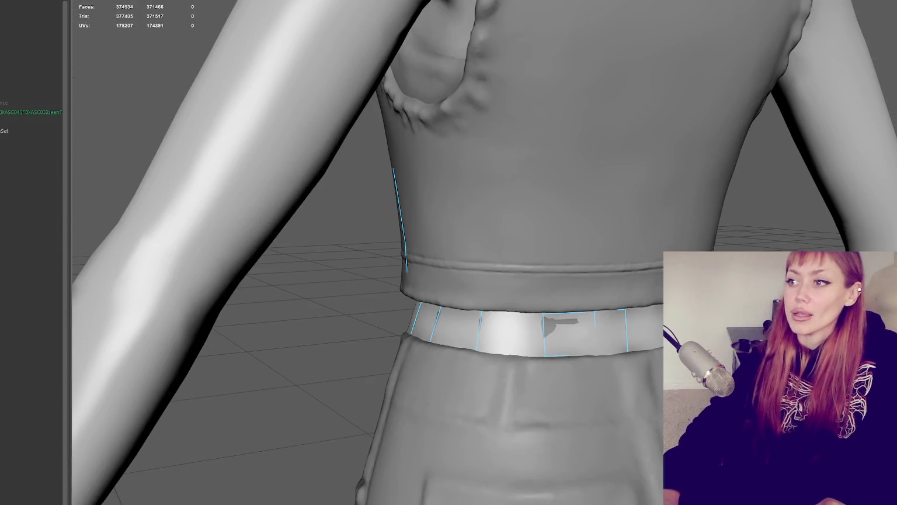
key(F11)
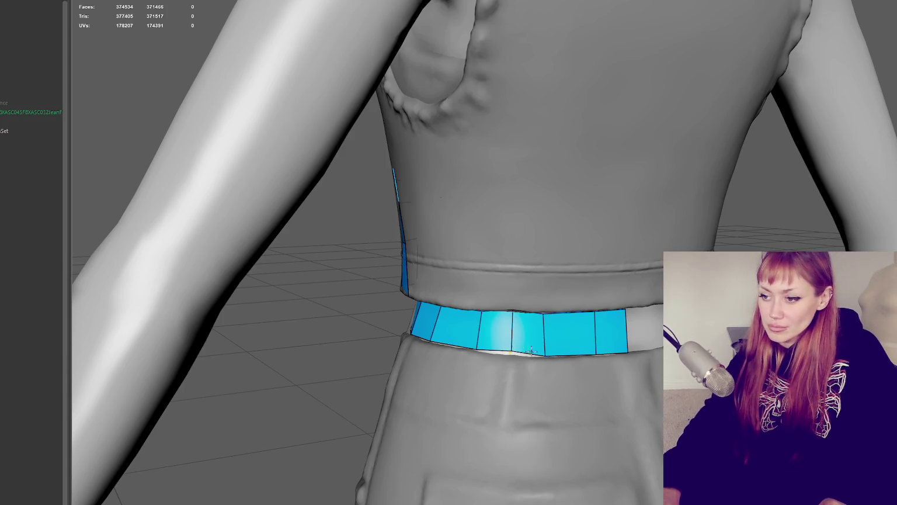
Step: Slide the waistband's edges and a corner vertex to even out its quad spacing
scroll(514, 347, up, 4)
scroll(474, 426, down, 2)
alt+drag(508, 390, 316, 385)
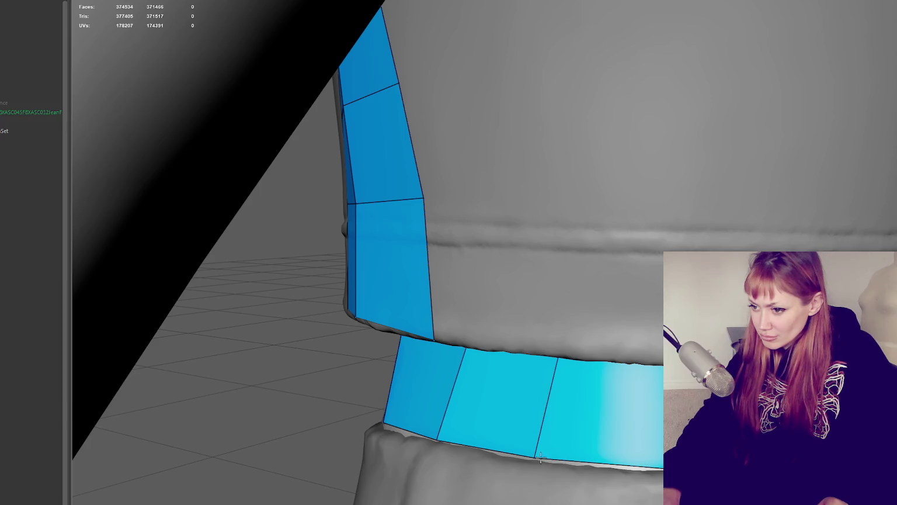
drag(535, 456, 545, 458)
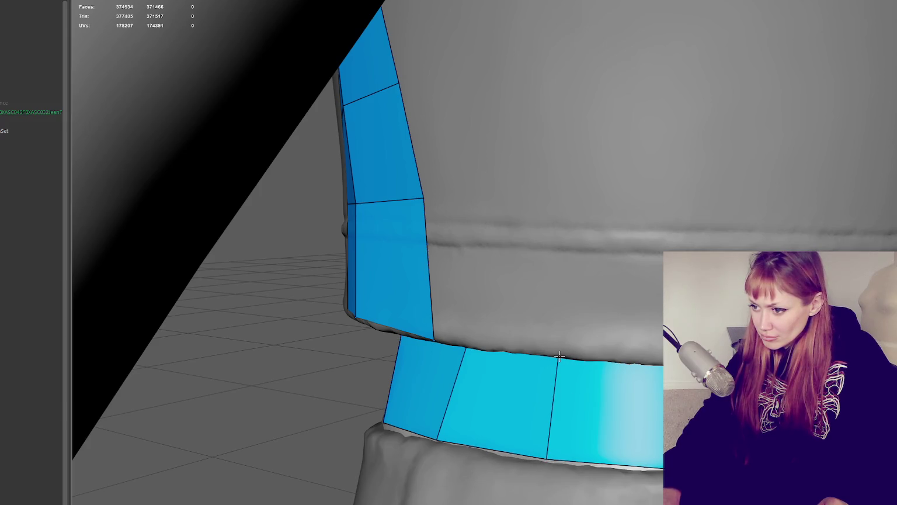
mouse_move(555, 367)
alt+mouse_down()
mouse_move(632, 372)
mouse_move(578, 377)
alt+mouse_up()
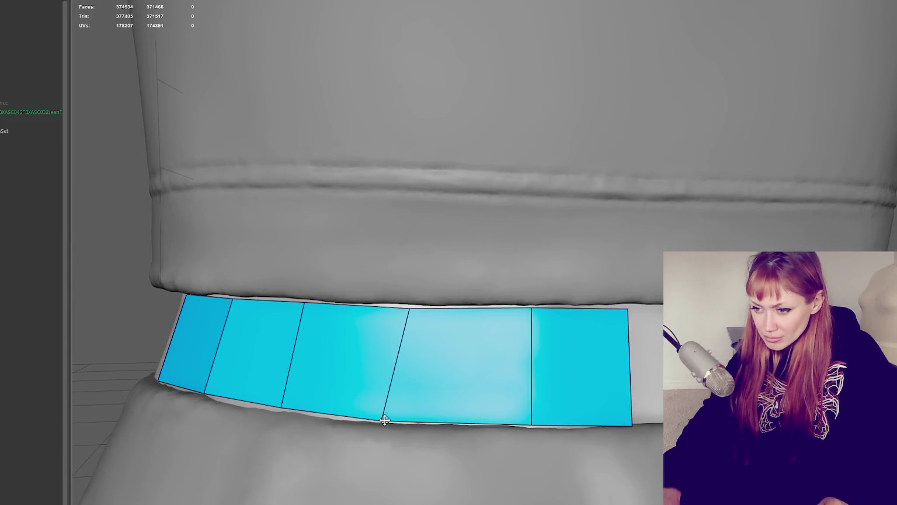
drag(413, 311, 404, 306)
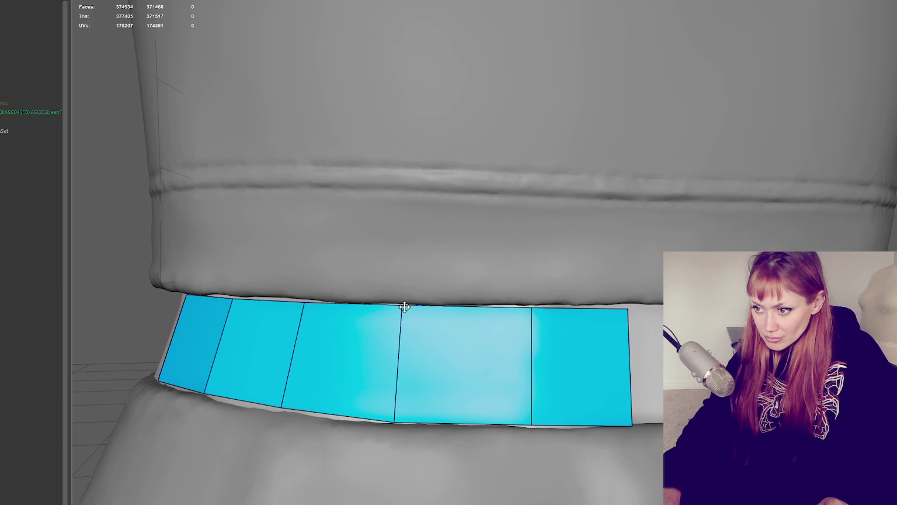
drag(532, 424, 526, 425)
drag(532, 309, 520, 306)
drag(629, 314, 625, 309)
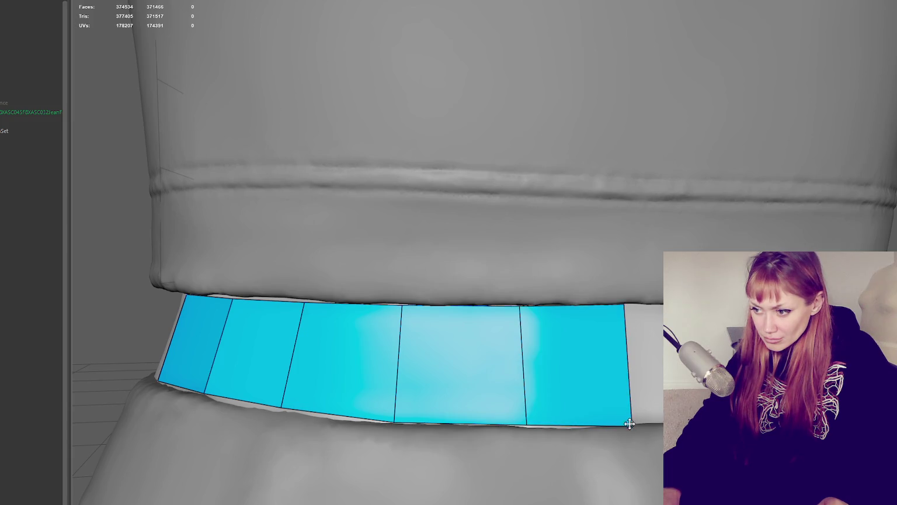
alt+middle_drag(648, 434, 649, 503)
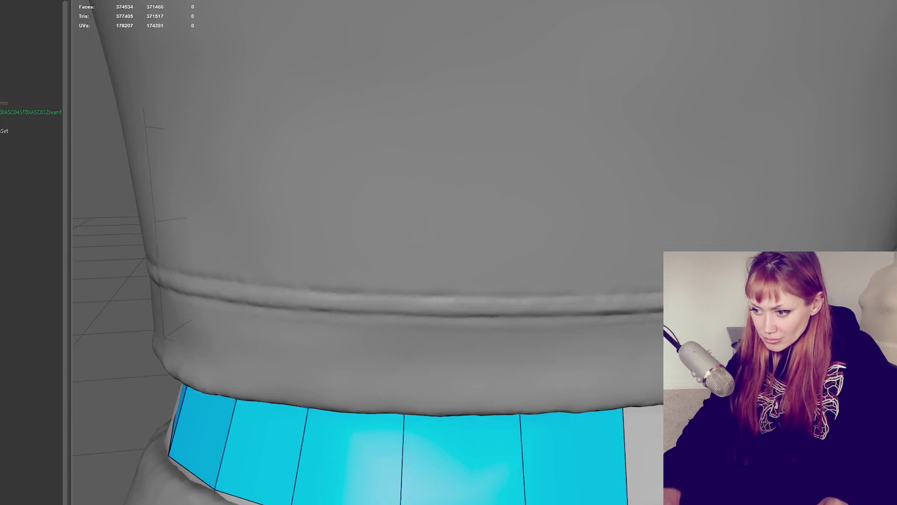
alt+drag(649, 501, 571, 225)
mouse_move(495, 157)
alt+mouse_down()
mouse_move(497, 206)
mouse_move(558, 244)
mouse_move(541, 393)
alt+mouse_up()
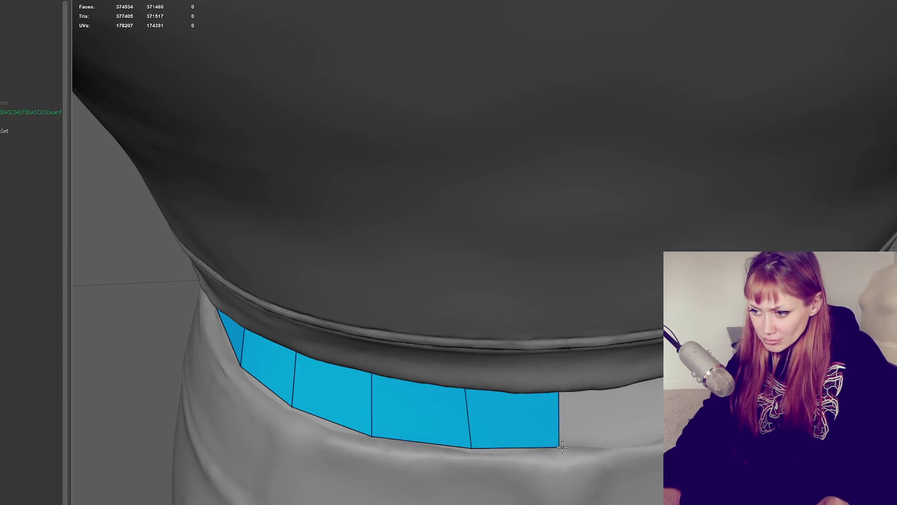
mouse_move(559, 444)
alt+mouse_down()
mouse_move(563, 234)
mouse_move(443, 257)
mouse_move(457, 266)
mouse_move(611, 217)
alt+mouse_up()
scroll(457, 266, down, 5)
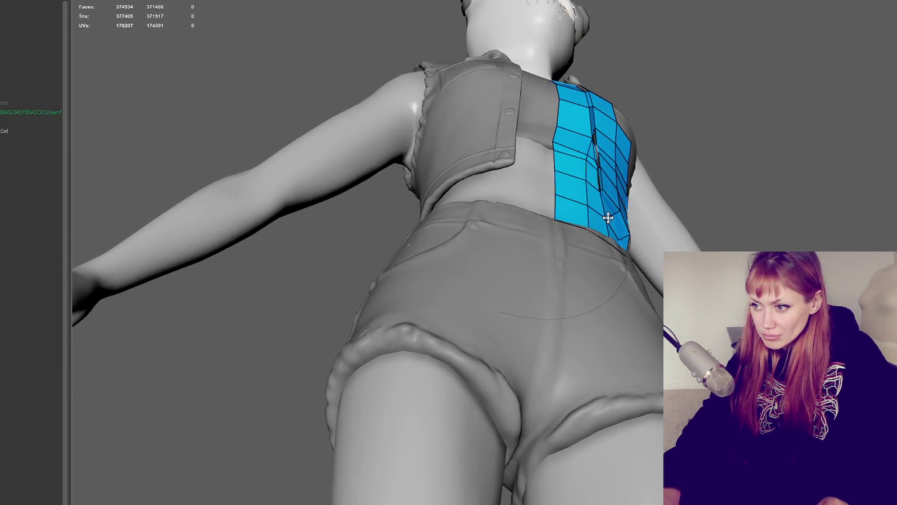
Step: Fill three gaps in the front panel with new quads
alt+drag(607, 211, 603, 210)
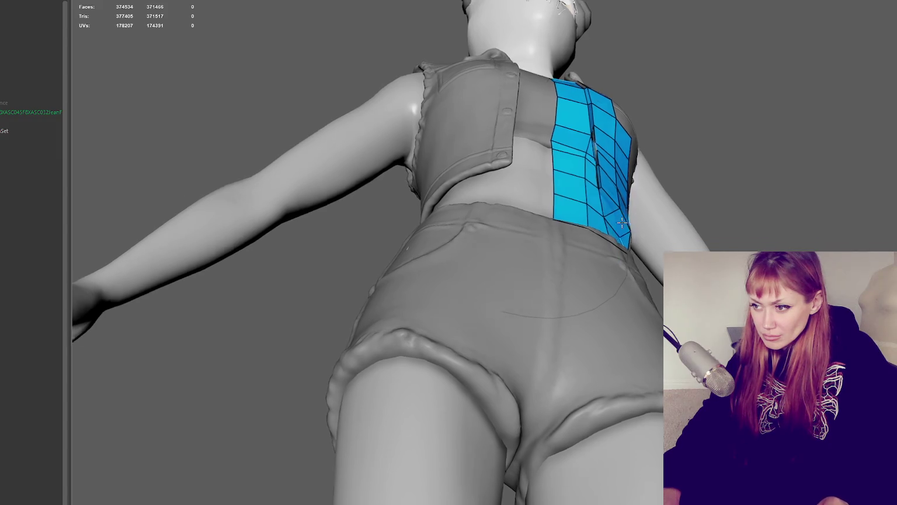
mouse_move(630, 220)
alt+right_down()
mouse_move(890, 218)
mouse_move(642, 222)
alt+right_up()
mouse_move(643, 222)
alt+mouse_down()
mouse_move(526, 246)
mouse_move(625, 357)
alt+mouse_up()
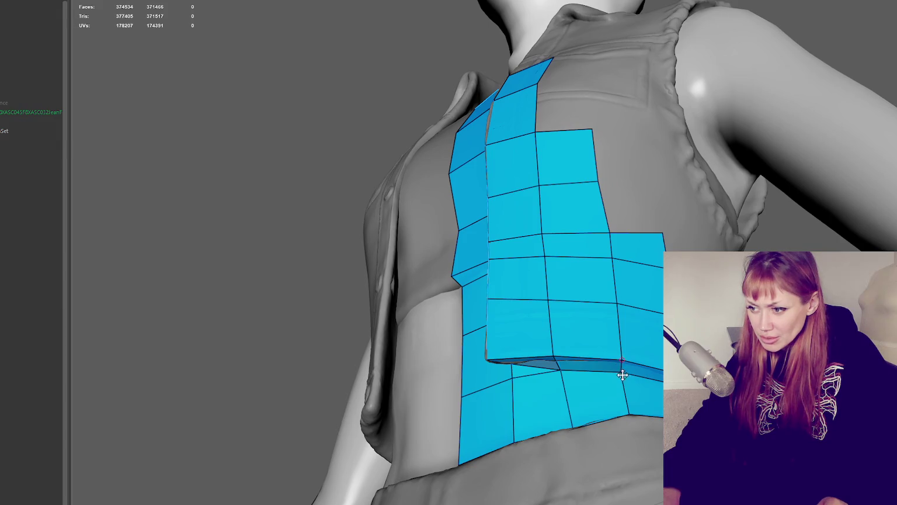
alt+drag(643, 368, 597, 385)
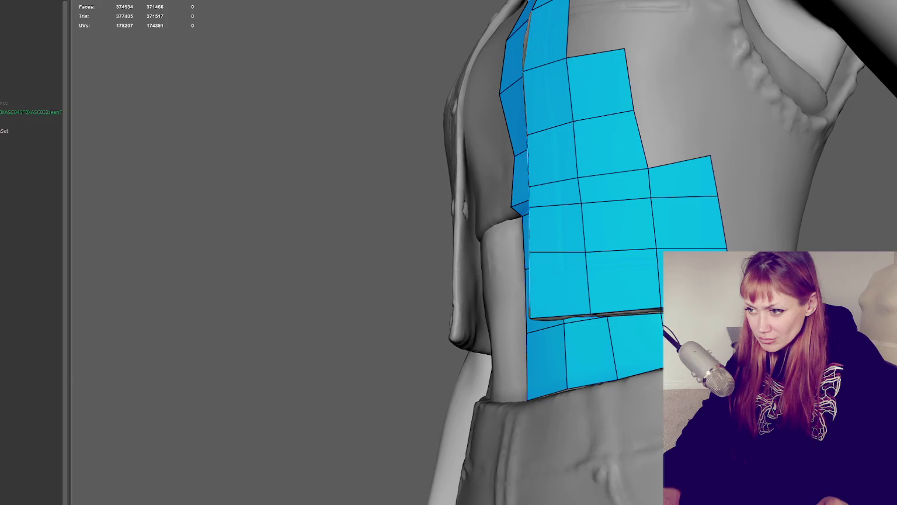
alt+drag(597, 384, 593, 419)
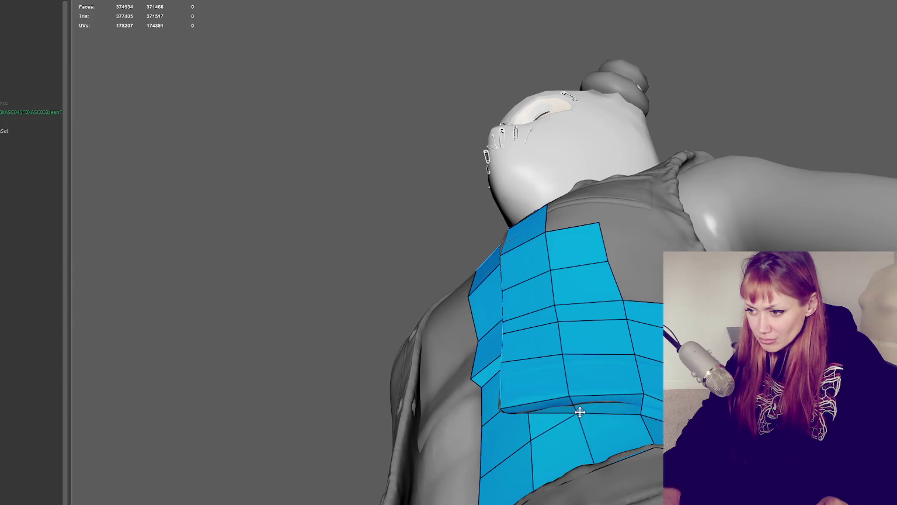
mouse_move(576, 410)
alt+mouse_down()
mouse_move(526, 362)
mouse_move(653, 415)
mouse_move(538, 334)
alt+mouse_up()
shift+click(494, 366)
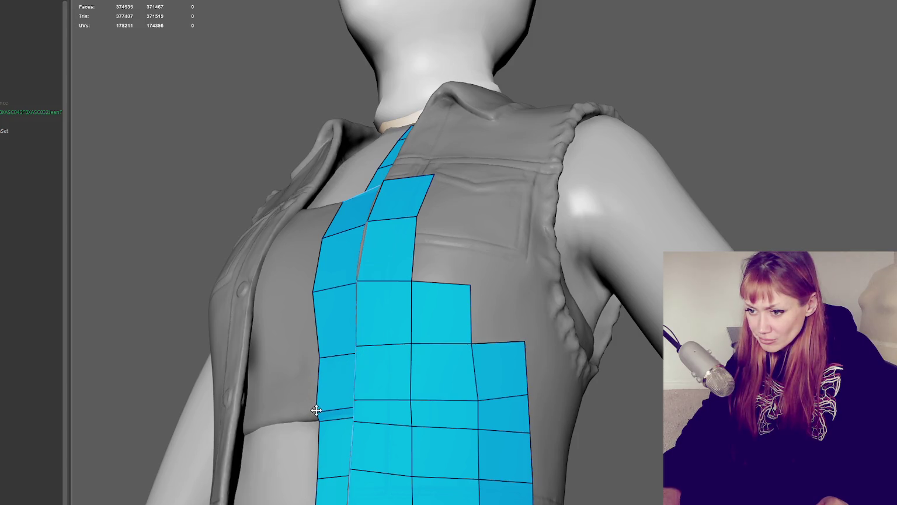
shift+click(509, 279)
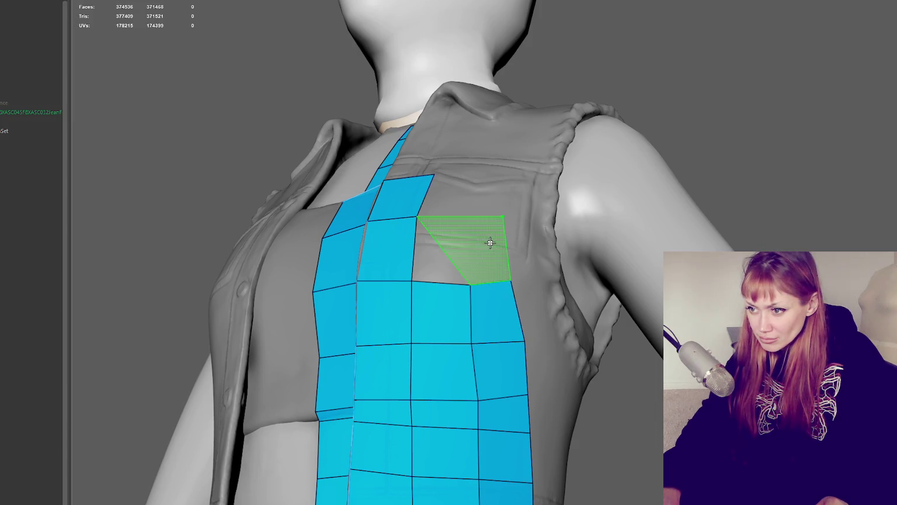
shift+click(442, 245)
Step: Undo the last added quad and fill the gap beside the front panel instead
alt+drag(492, 241, 513, 252)
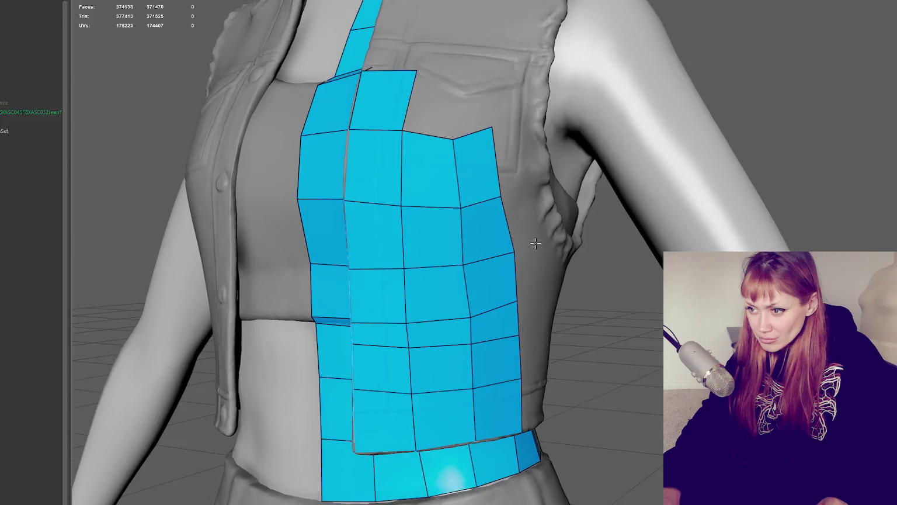
scroll(529, 262, up, 3)
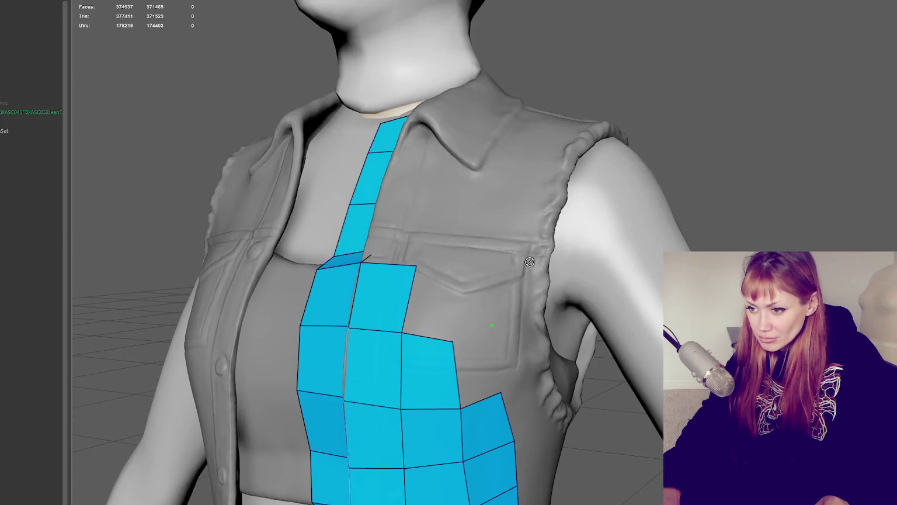
key(ctrl+z)
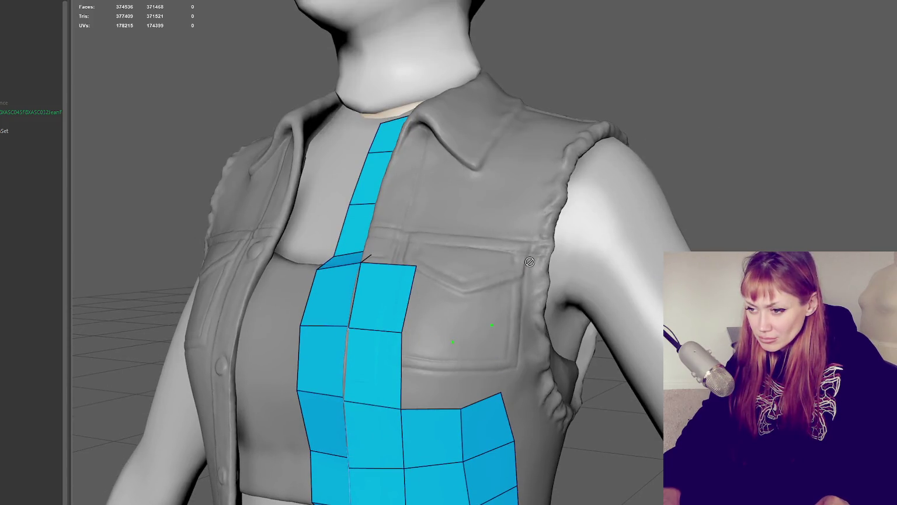
mouse_move(529, 262)
alt+mouse_down()
mouse_move(576, 238)
mouse_move(474, 234)
alt+mouse_up()
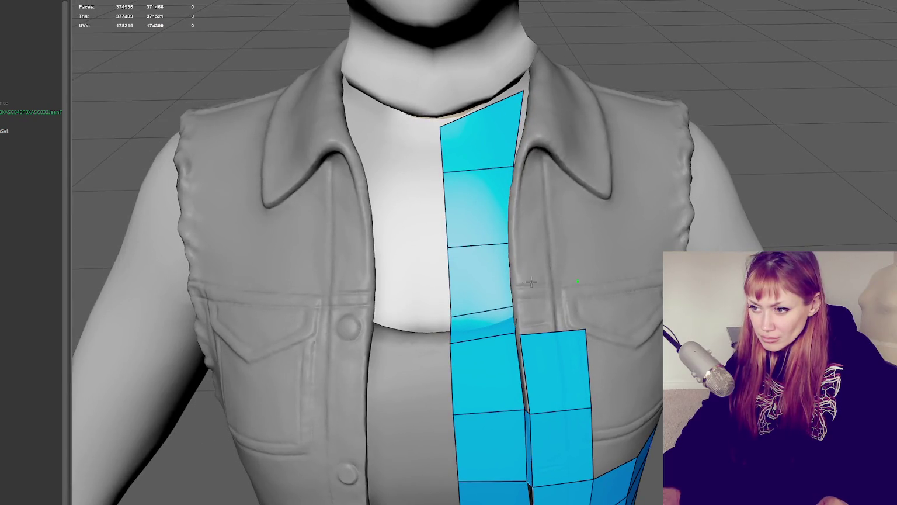
shift+click(549, 308)
shift+click(557, 313)
Step: Fill the gap between the placket strips, add quads beside them, and cap the right strip
alt+drag(556, 315, 481, 337)
shift+click(467, 344)
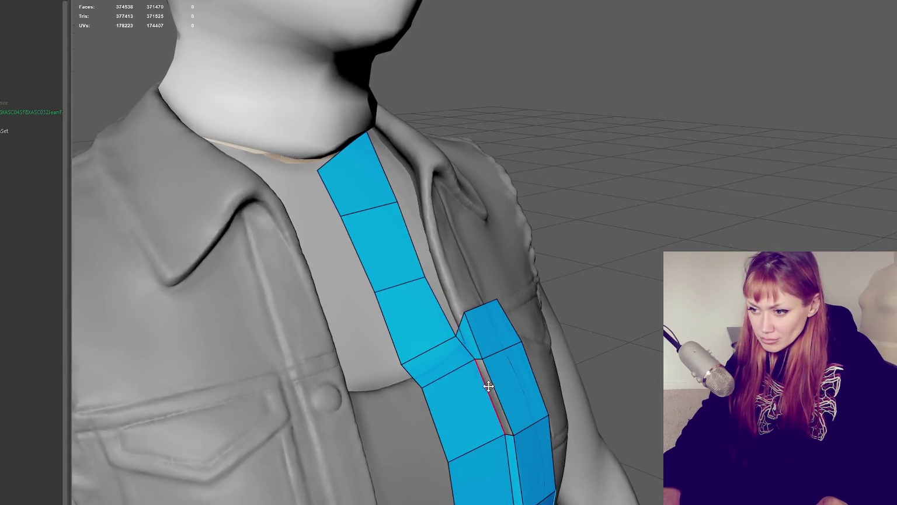
shift+click(485, 376)
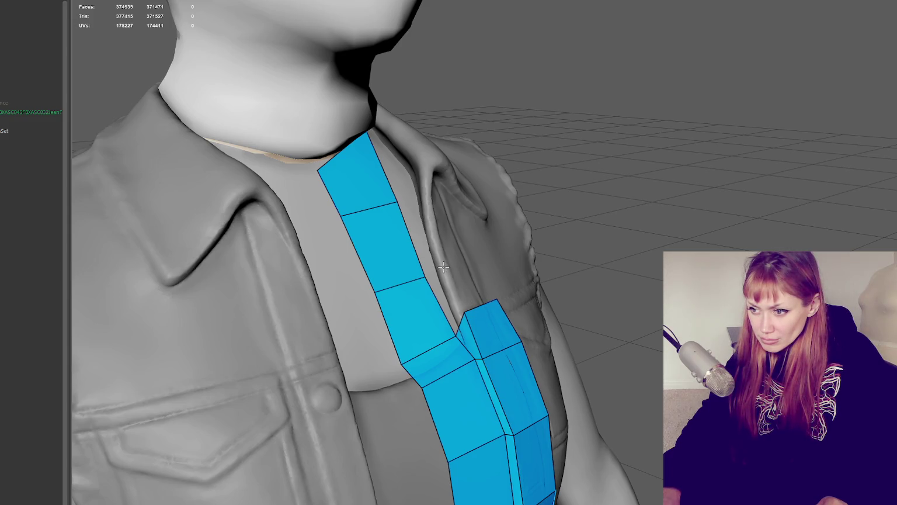
shift+click(445, 288)
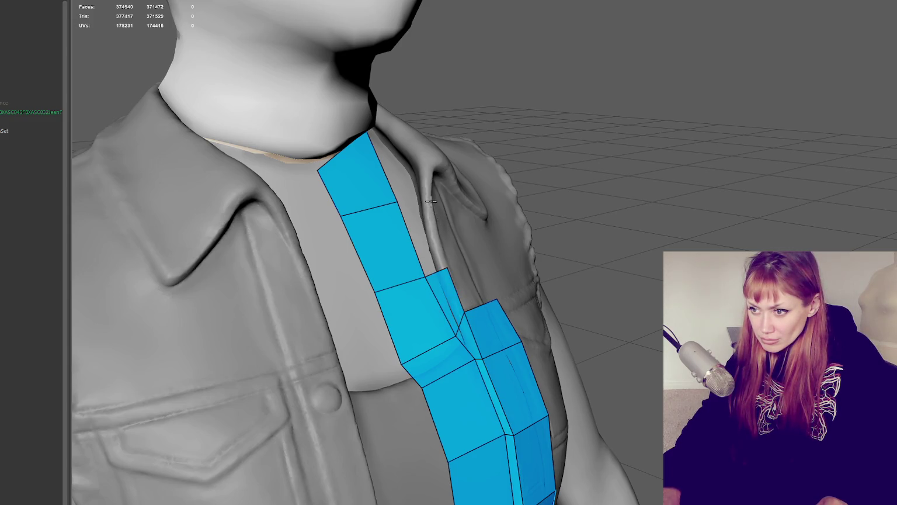
shift+click(420, 225)
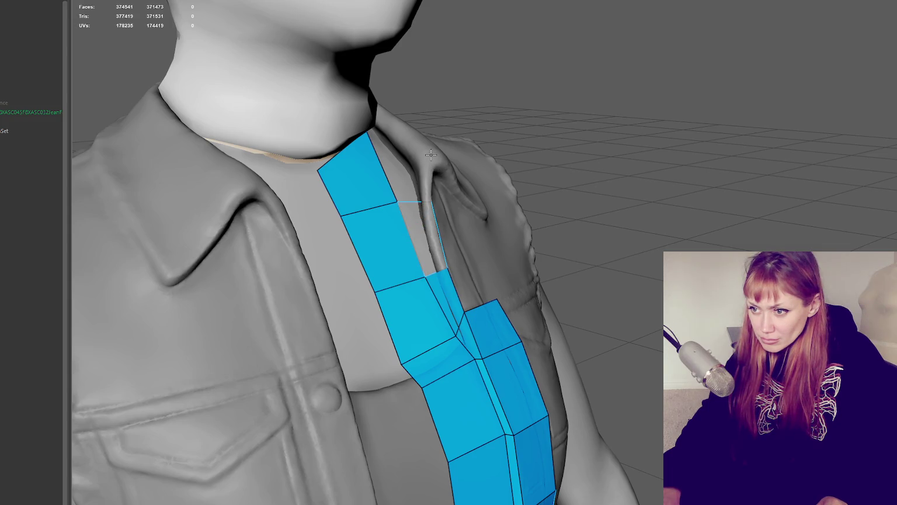
key(ctrl+z)
mouse_move(462, 184)
alt+mouse_down()
mouse_move(521, 172)
mouse_move(506, 211)
mouse_move(584, 190)
alt+mouse_up()
shift+click(506, 211)
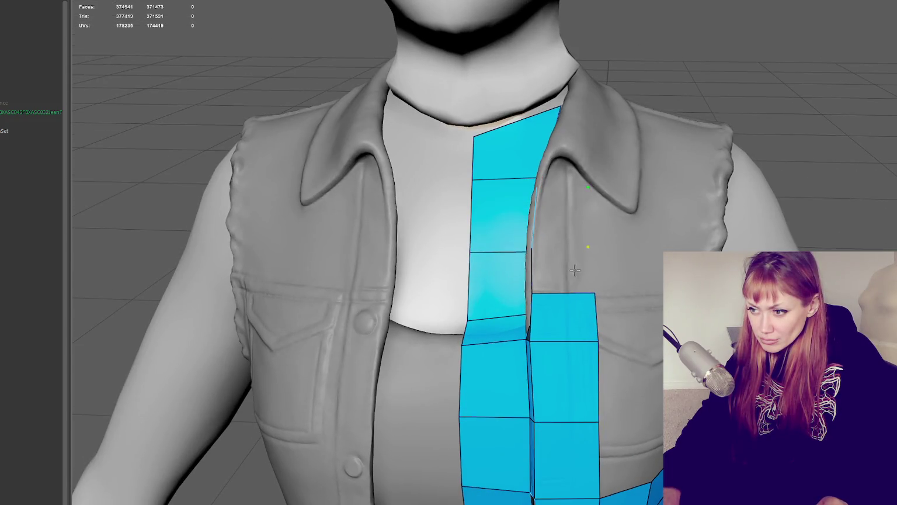
shift+click(570, 202)
Step: Drag the strips' top vertices to even the faces and widen the right strip's top face
mouse_move(567, 256)
alt+mouse_down()
mouse_move(487, 297)
mouse_move(481, 306)
mouse_move(495, 311)
mouse_move(449, 341)
alt+mouse_up()
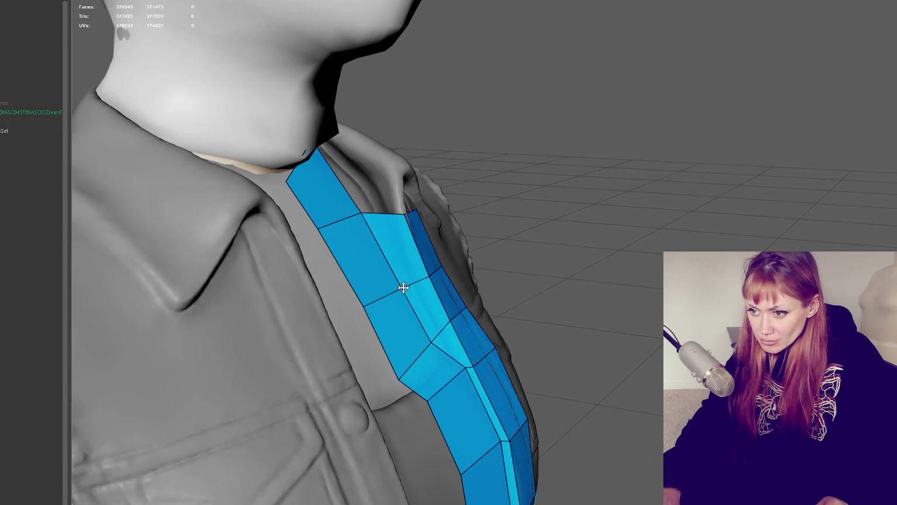
mouse_move(397, 291)
alt+mouse_down()
mouse_move(473, 283)
mouse_move(507, 298)
alt+mouse_up()
drag(496, 250, 505, 245)
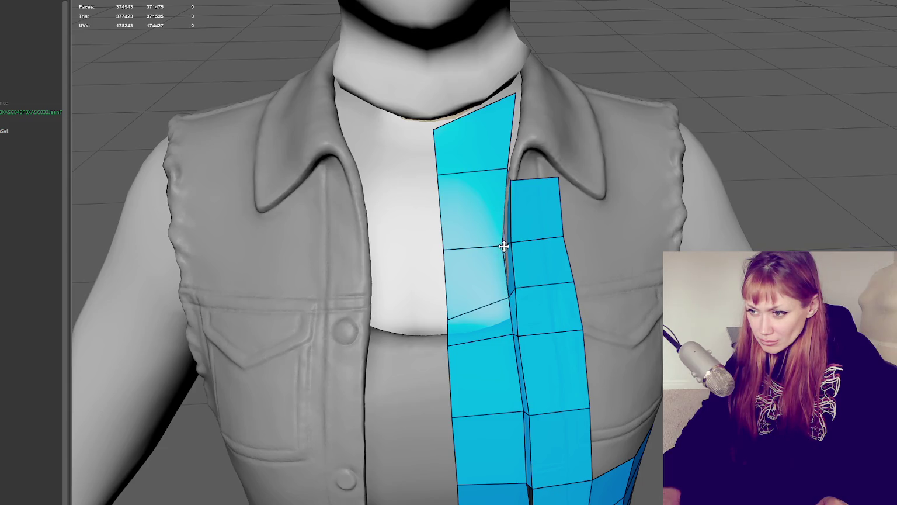
drag(447, 316, 448, 301)
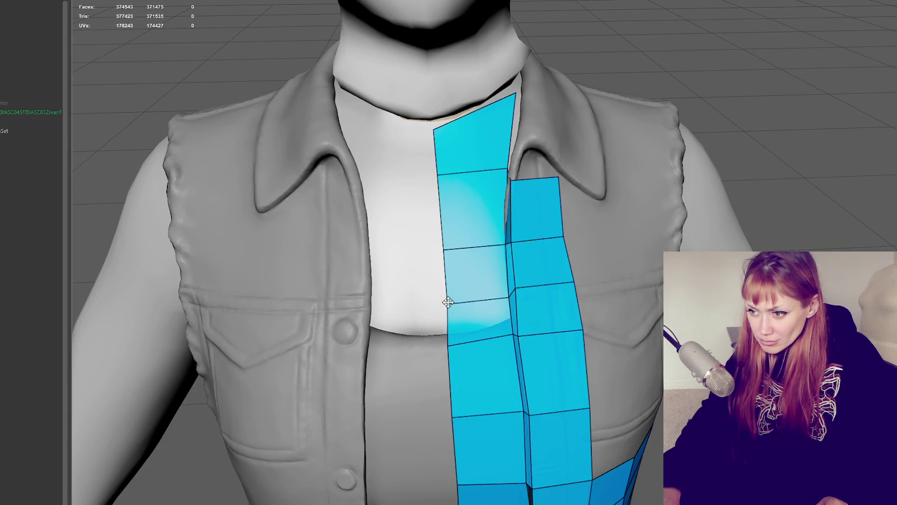
mouse_move(505, 174)
mouse_down()
mouse_move(506, 183)
mouse_move(557, 180)
mouse_up()
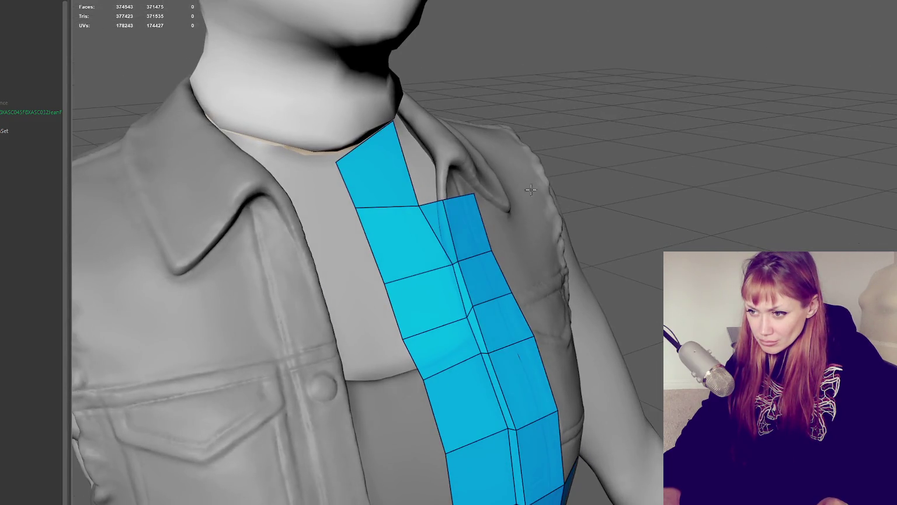
drag(459, 265, 447, 266)
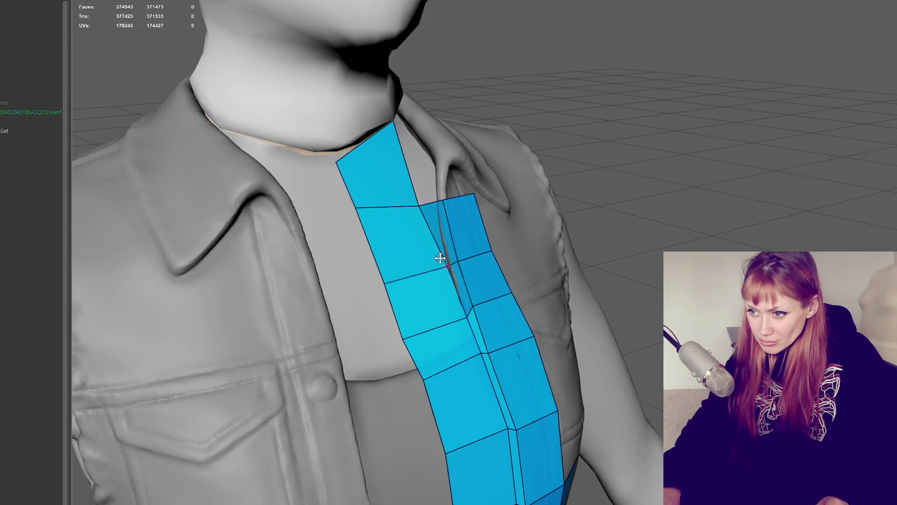
drag(418, 208, 429, 206)
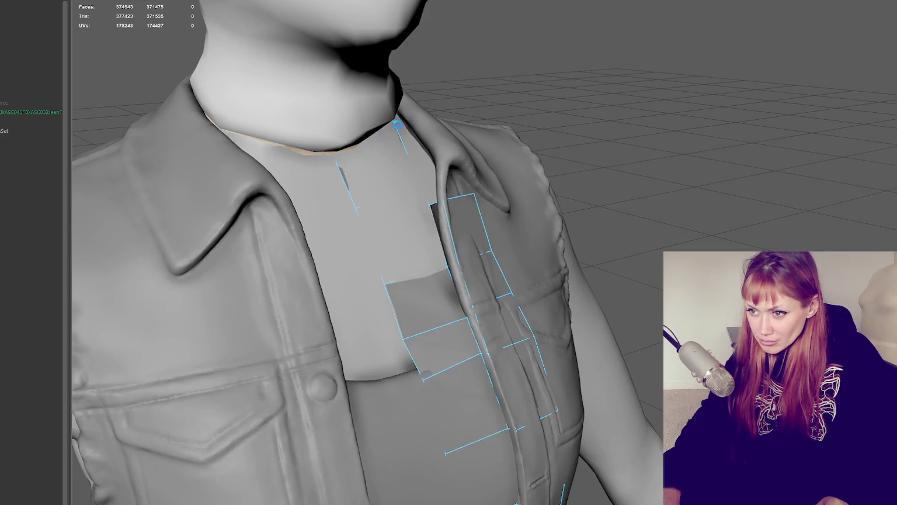
Step: Lower the right placket strip's top-left vertex slightly
alt+drag(480, 182, 436, 186)
mouse_move(521, 254)
alt+mouse_down()
mouse_move(546, 254)
mouse_move(473, 240)
mouse_move(441, 250)
alt+mouse_up()
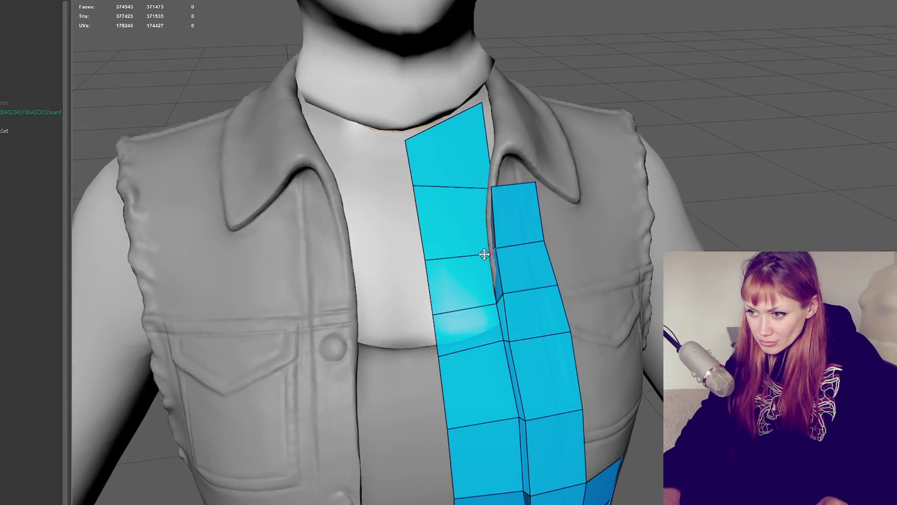
mouse_move(481, 186)
alt+mouse_down()
mouse_move(414, 201)
mouse_move(415, 213)
mouse_move(558, 238)
mouse_move(553, 216)
alt+mouse_up()
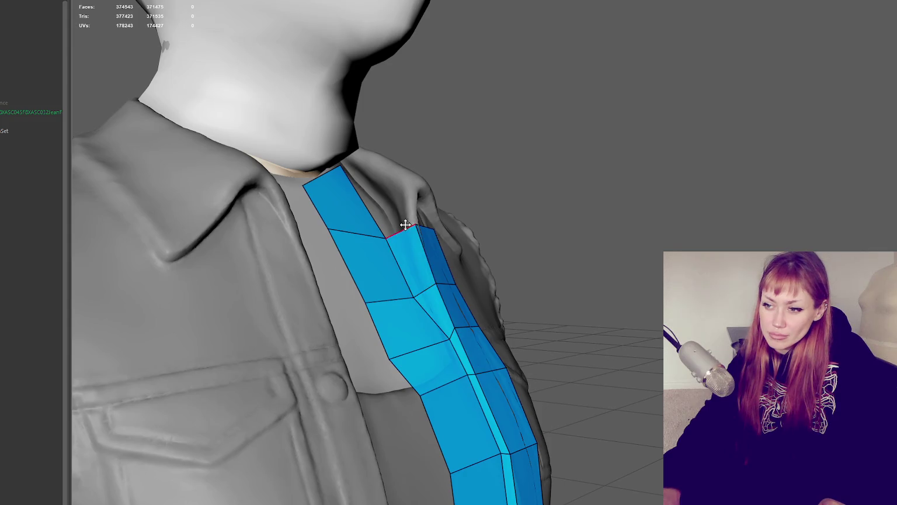
mouse_move(423, 273)
alt+mouse_down()
mouse_move(544, 209)
mouse_move(558, 232)
alt+mouse_up()
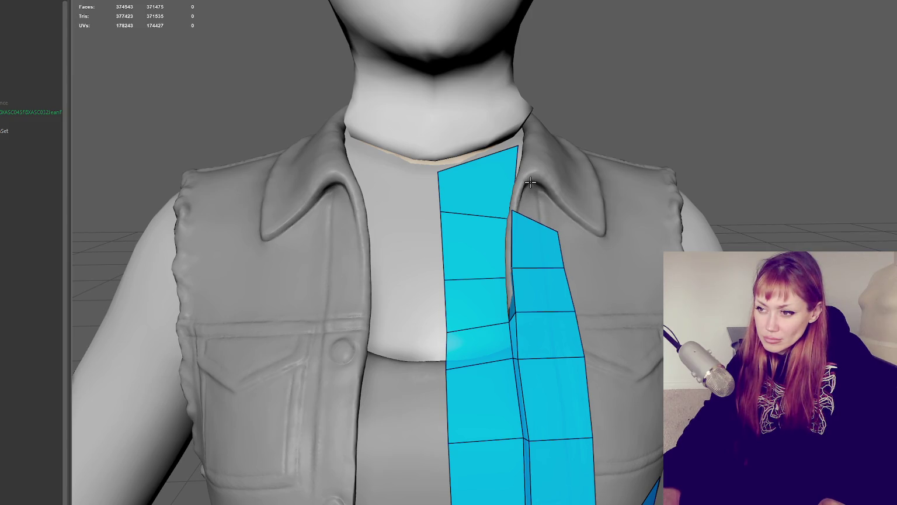
drag(520, 210, 518, 213)
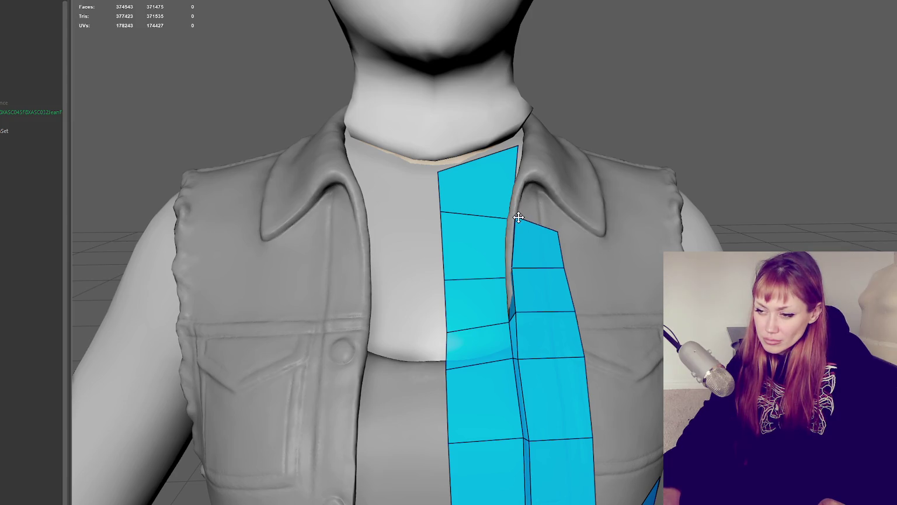
Step: Delete the thin sliver face near the collar and insert an edge loop across the strips
alt+drag(514, 226, 556, 231)
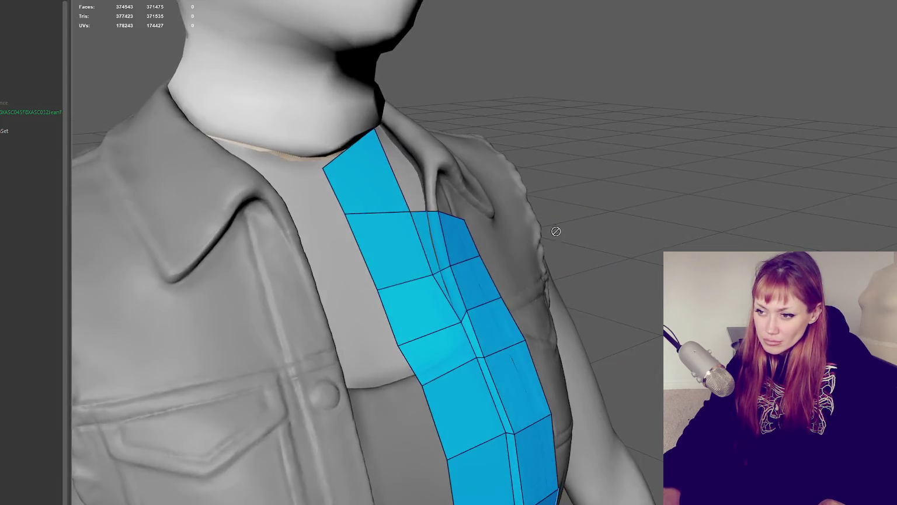
ctrl+shift+click(449, 285)
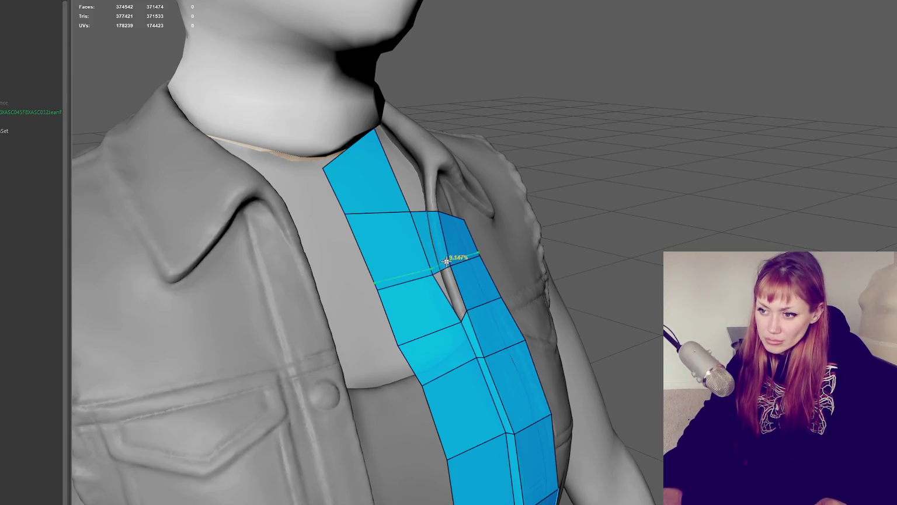
ctrl+click(443, 267)
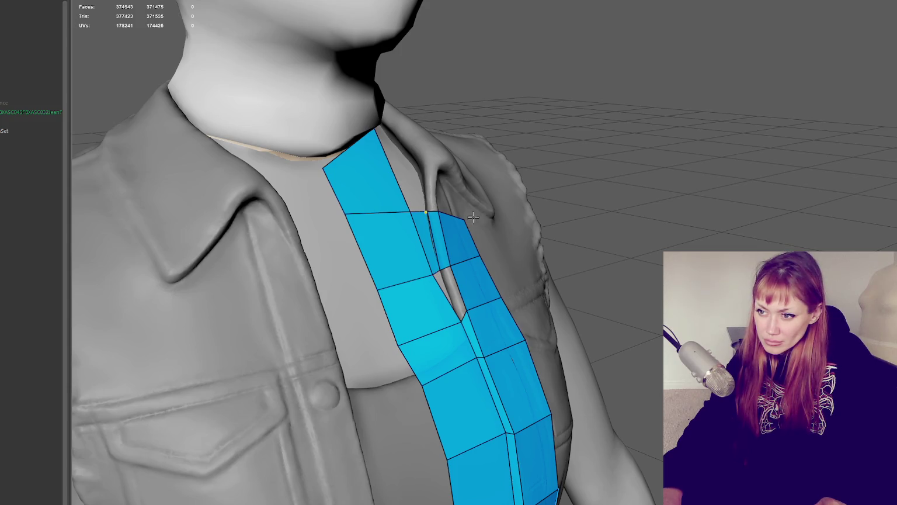
Step: Inspect the collar strips, toggling X-ray to check the sculpt beneath
alt+drag(473, 217, 430, 210)
scroll(470, 224, up, 3)
scroll(476, 228, up, 3)
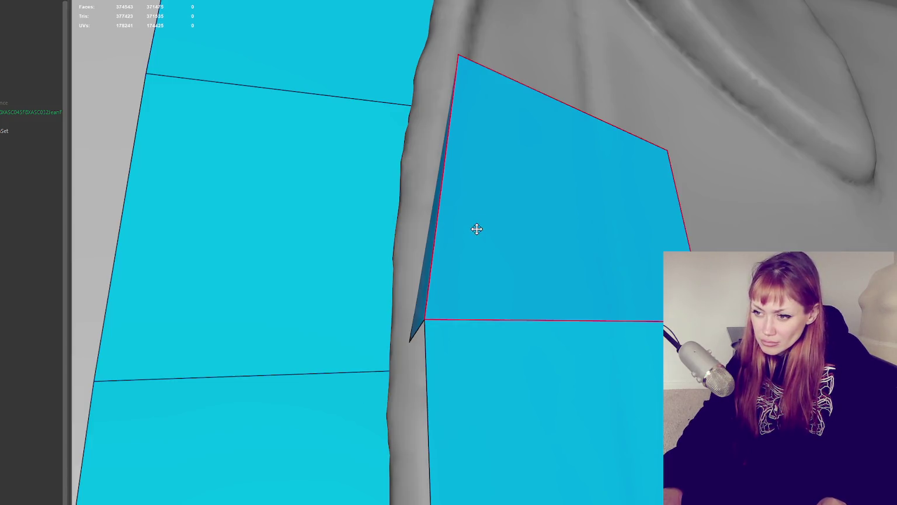
scroll(476, 229, down, 3)
scroll(375, 202, down, 4)
alt+drag(564, 307, 484, 304)
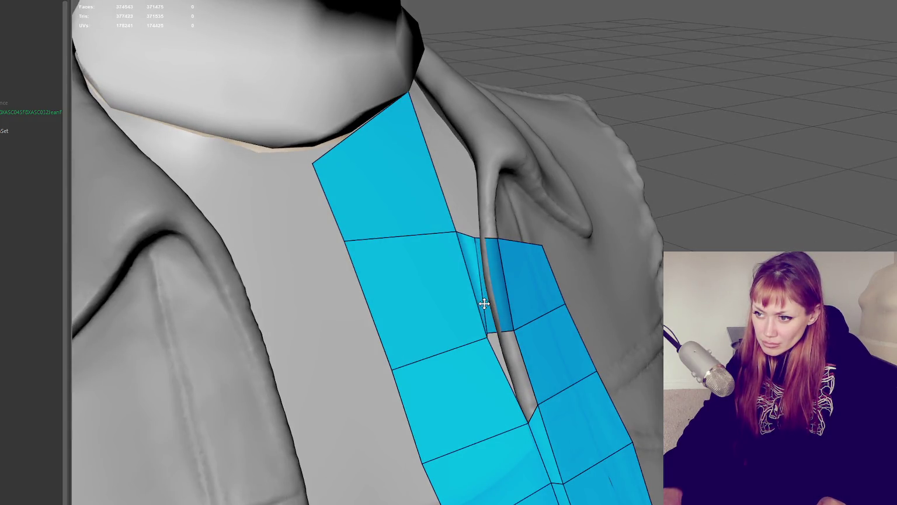
mouse_move(551, 307)
alt+mouse_down()
mouse_move(516, 305)
mouse_move(545, 310)
alt+mouse_up()
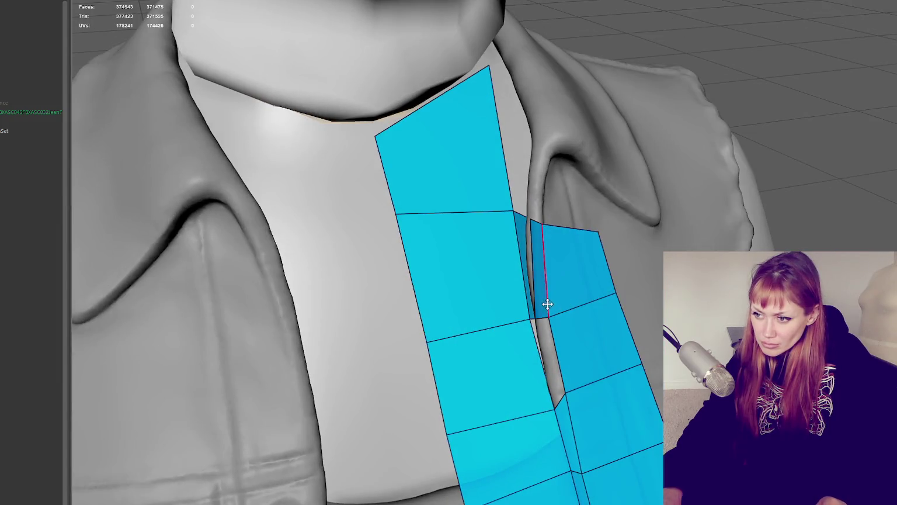
alt+drag(537, 283, 582, 282)
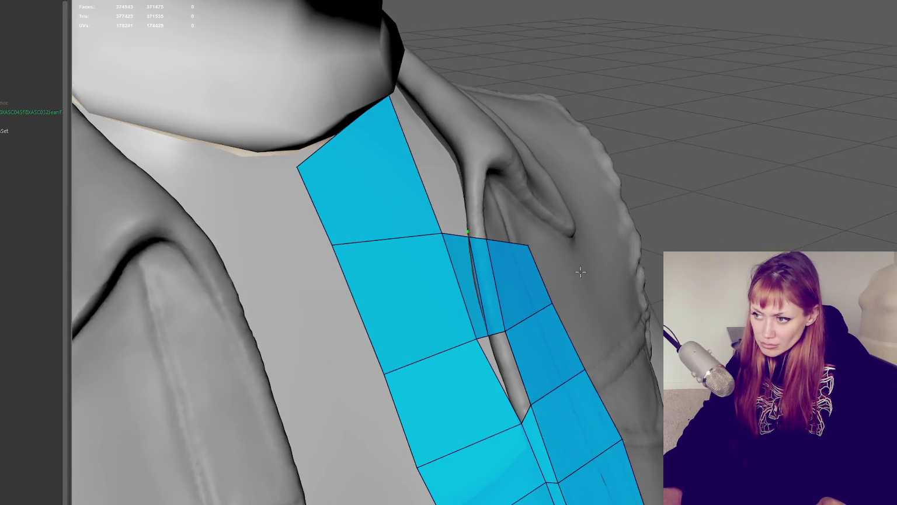
key(q)
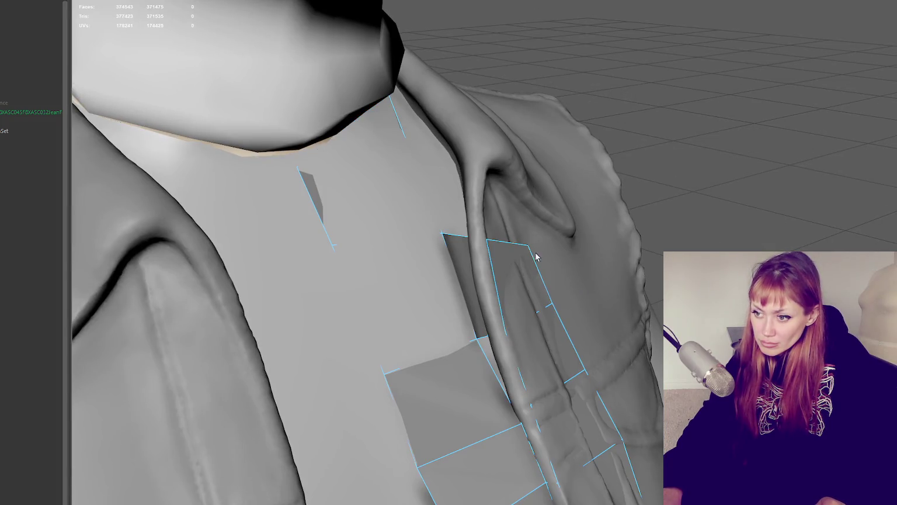
key(q)
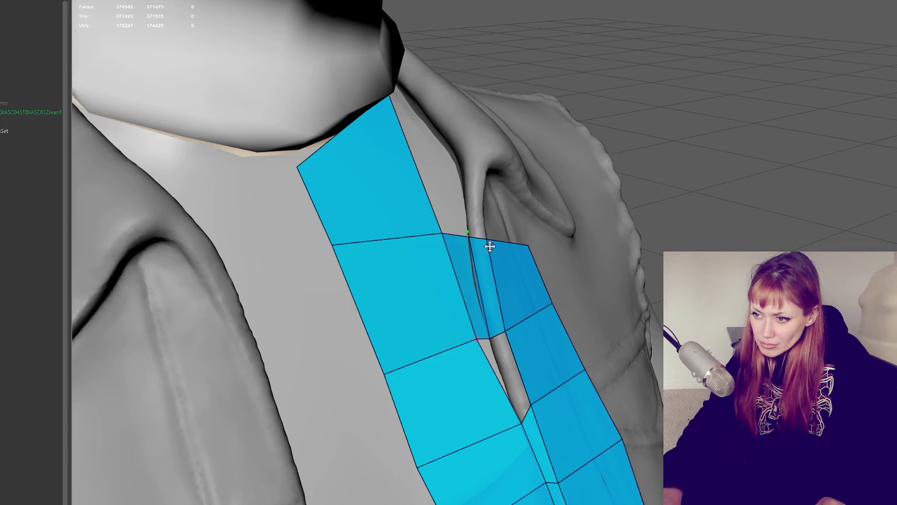
Step: Add a quad from a new collar-fold vertex and tuck its corners into the fold
click(623, 257)
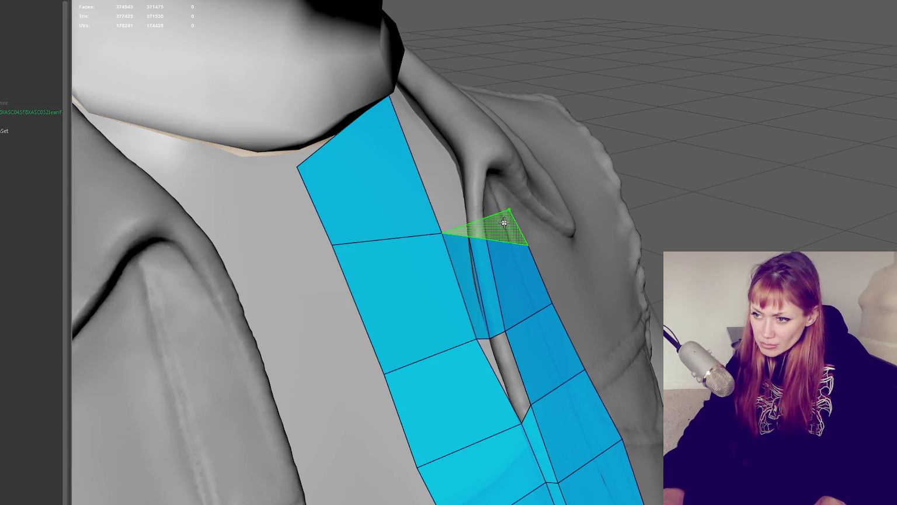
alt+drag(527, 228, 697, 234)
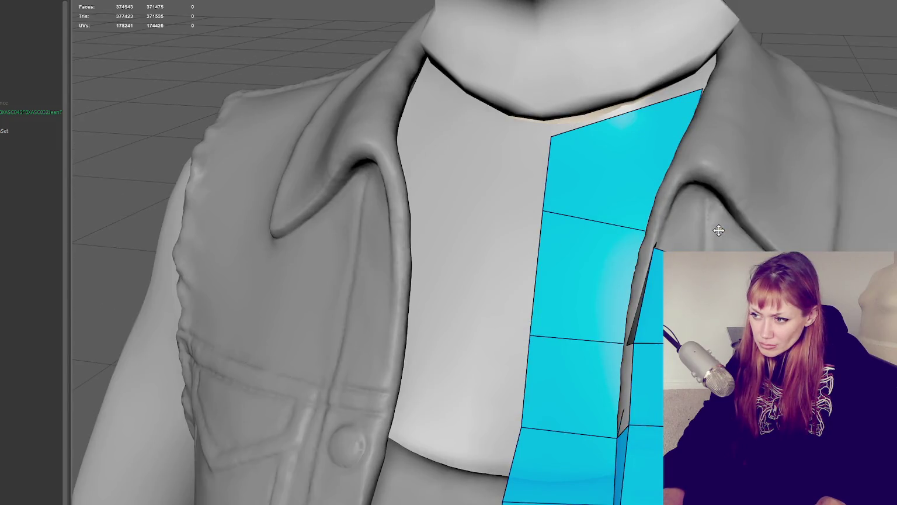
shift+click(679, 186)
drag(745, 234, 704, 182)
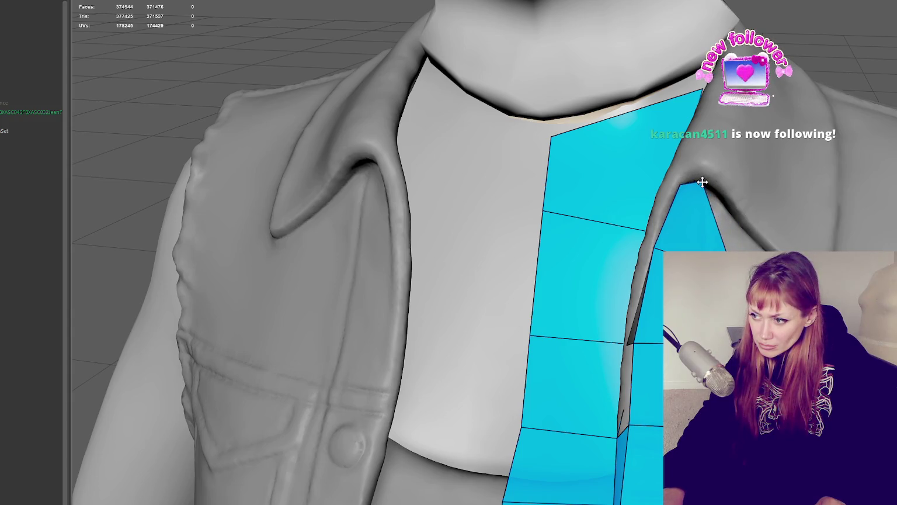
drag(747, 327, 725, 327)
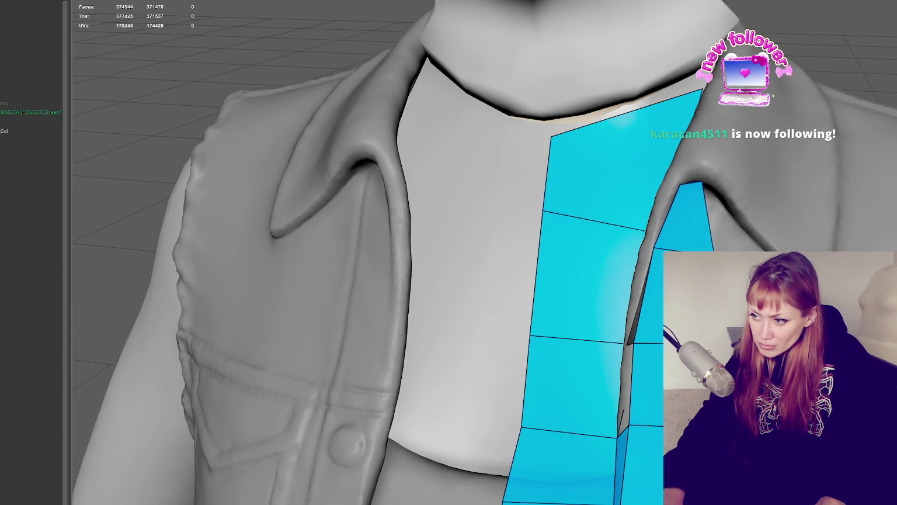
scroll(449, 252, down, 5)
scroll(449, 252, up, 5)
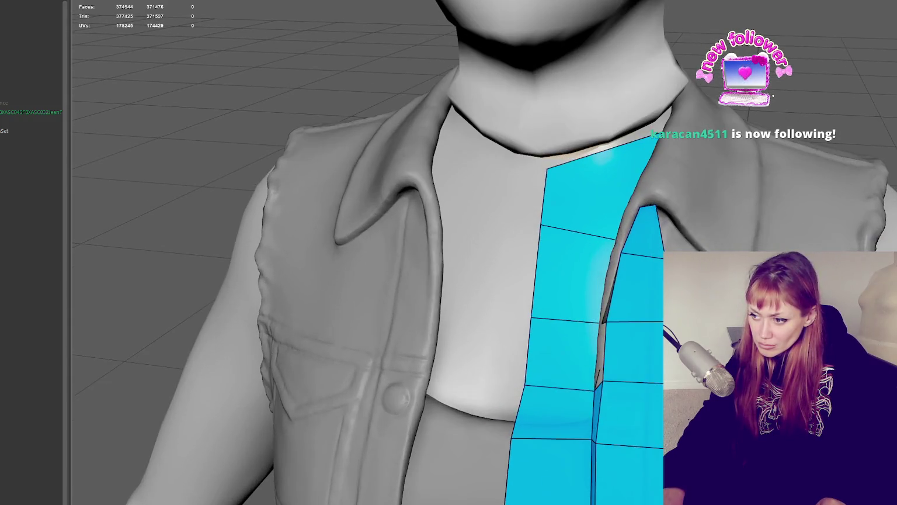
alt+drag(656, 309, 584, 280)
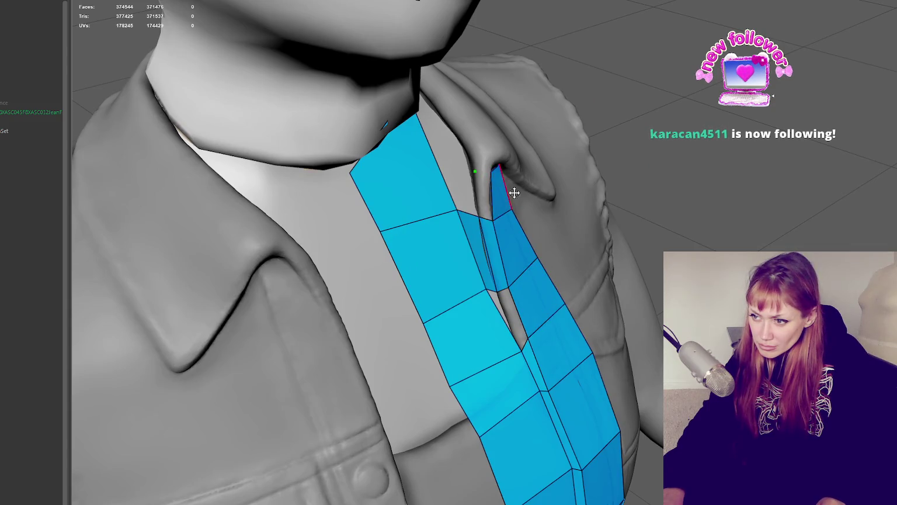
Step: Slide the panel's top-left vertex toward the neck and fill two faces beside the collar fold
scroll(490, 193, up, 8)
scroll(554, 216, down, 3)
scroll(595, 292, down, 3)
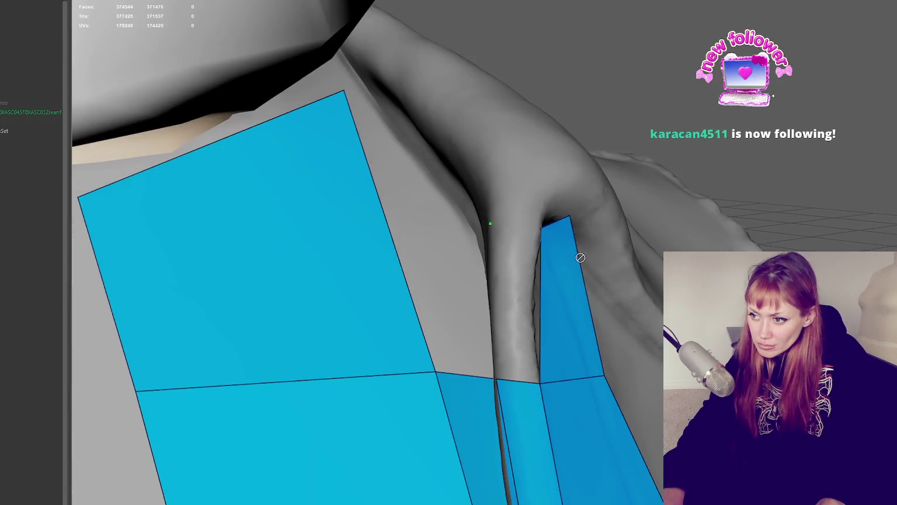
drag(541, 229, 529, 232)
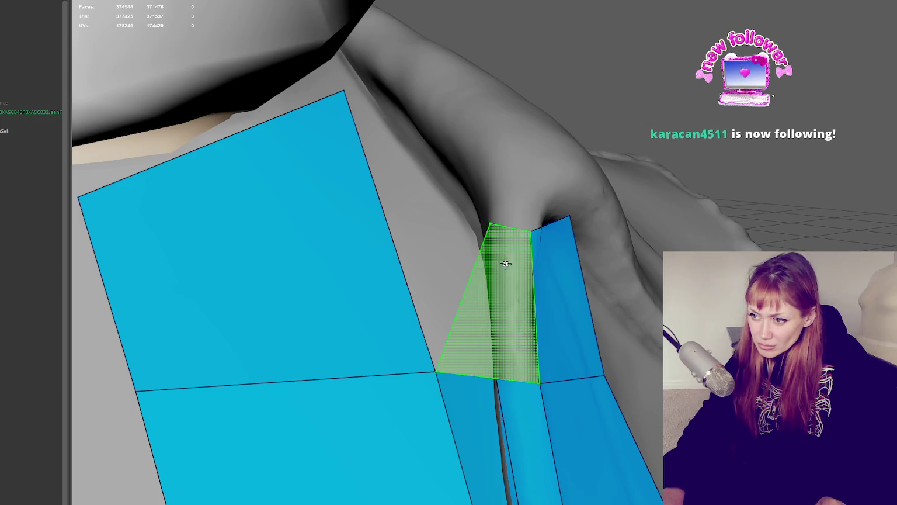
alt+drag(537, 337, 458, 355)
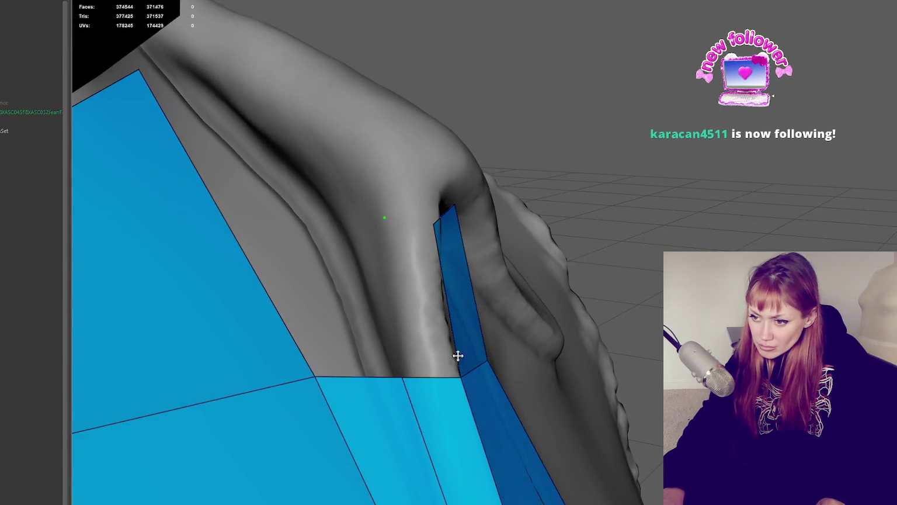
shift+click(405, 266)
shift+click(276, 253)
scroll(276, 254, down, 5)
Step: Fill the wide-to-narrow strip gap, add and slide an edge loop, and merge vertices
mouse_move(276, 254)
alt+mouse_down()
mouse_move(462, 266)
mouse_move(453, 294)
mouse_move(571, 257)
mouse_move(496, 236)
alt+mouse_up()
scroll(469, 270, up, 3)
scroll(506, 292, down, 3)
scroll(536, 246, up, 3)
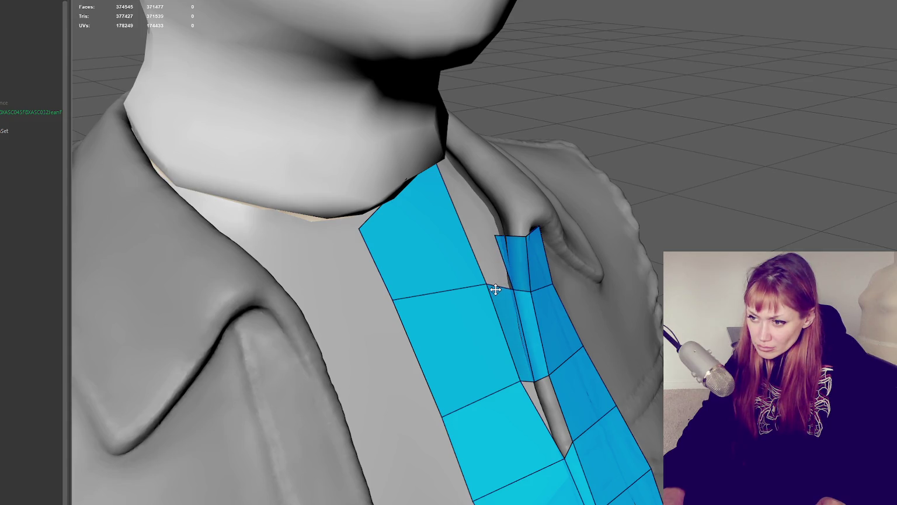
shift+click(494, 271)
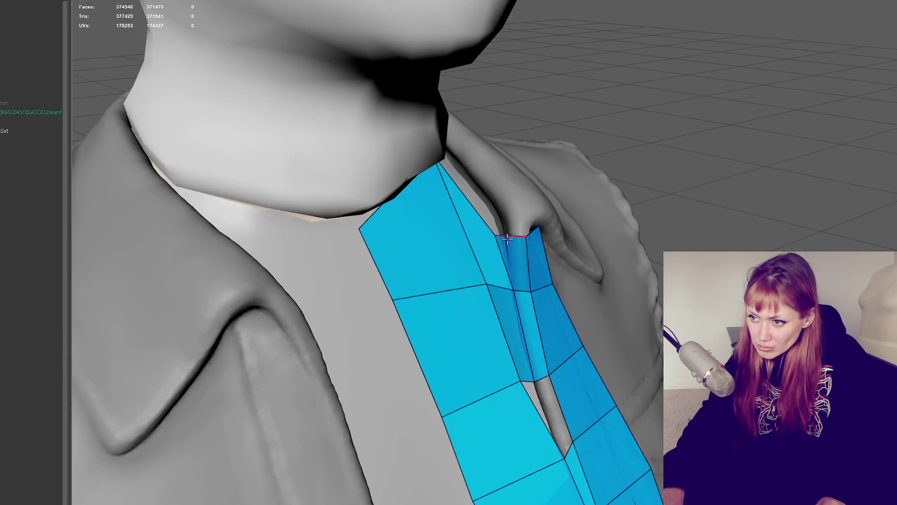
mouse_move(524, 225)
alt+mouse_down()
mouse_move(625, 252)
mouse_move(607, 256)
mouse_move(640, 265)
alt+mouse_up()
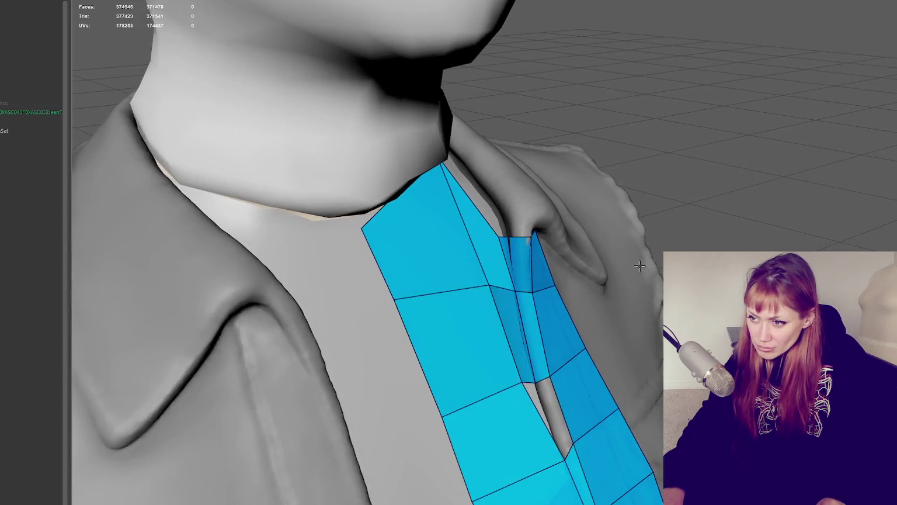
click(514, 238)
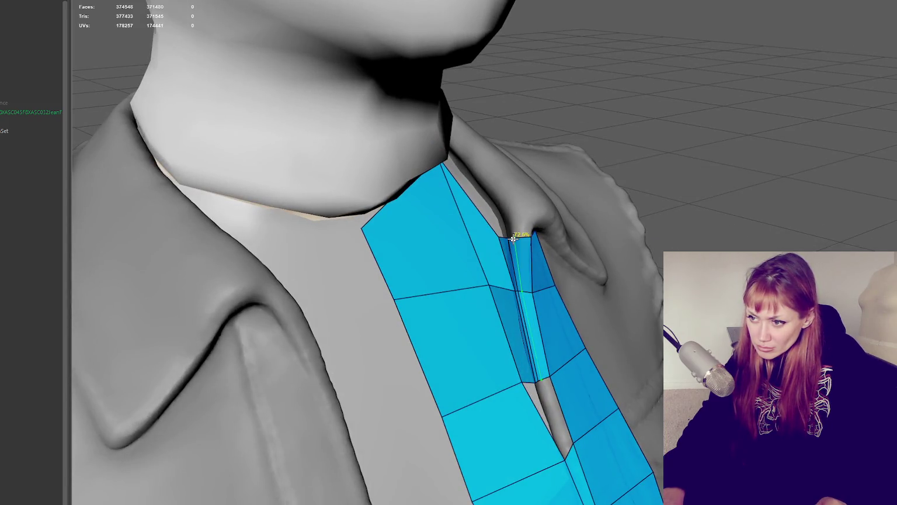
alt+drag(520, 242, 667, 246)
mouse_move(530, 230)
mouse_down()
mouse_move(496, 235)
mouse_move(581, 192)
mouse_up()
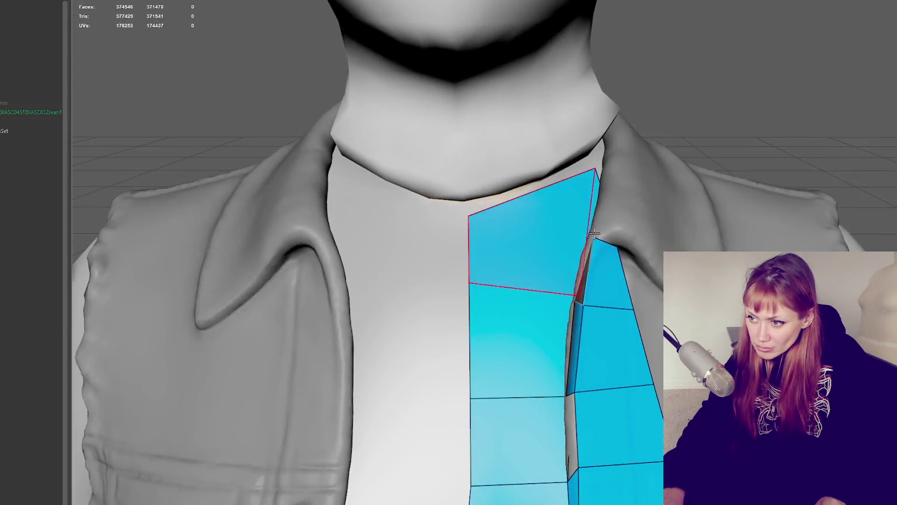
Step: Fit the placket strip's top vertices onto the collar edge
alt+drag(593, 230, 671, 248)
mouse_move(441, 217)
mouse_down()
mouse_move(457, 207)
mouse_move(544, 218)
mouse_move(529, 232)
mouse_move(534, 247)
mouse_move(517, 228)
mouse_move(486, 240)
mouse_move(486, 254)
mouse_up()
mouse_move(567, 254)
alt+mouse_down()
mouse_move(601, 236)
mouse_move(627, 257)
alt+mouse_up()
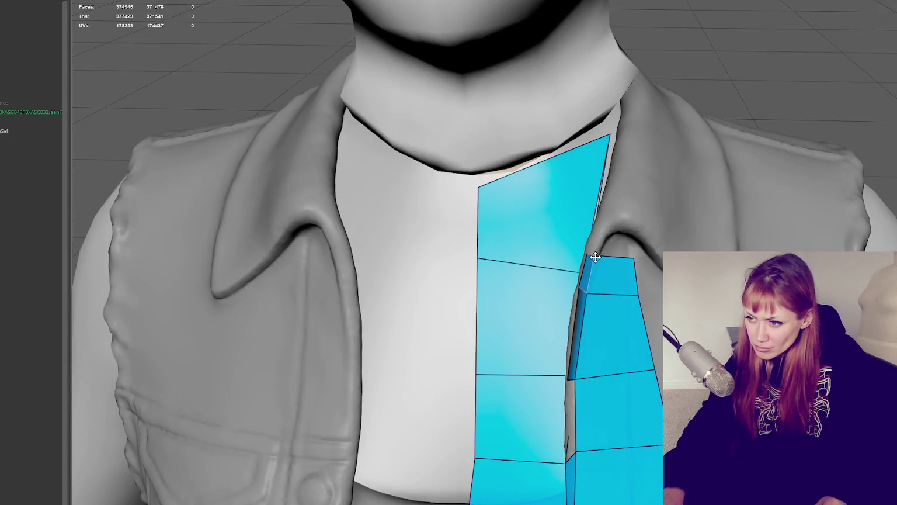
mouse_move(611, 134)
mouse_down()
mouse_move(584, 207)
mouse_move(637, 214)
mouse_move(511, 243)
mouse_move(480, 265)
mouse_move(541, 256)
mouse_move(483, 263)
mouse_up()
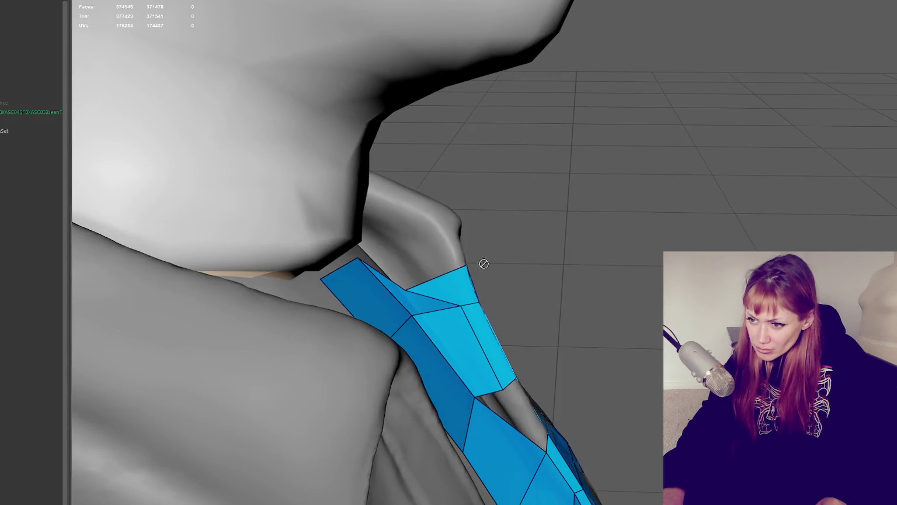
drag(411, 290, 454, 267)
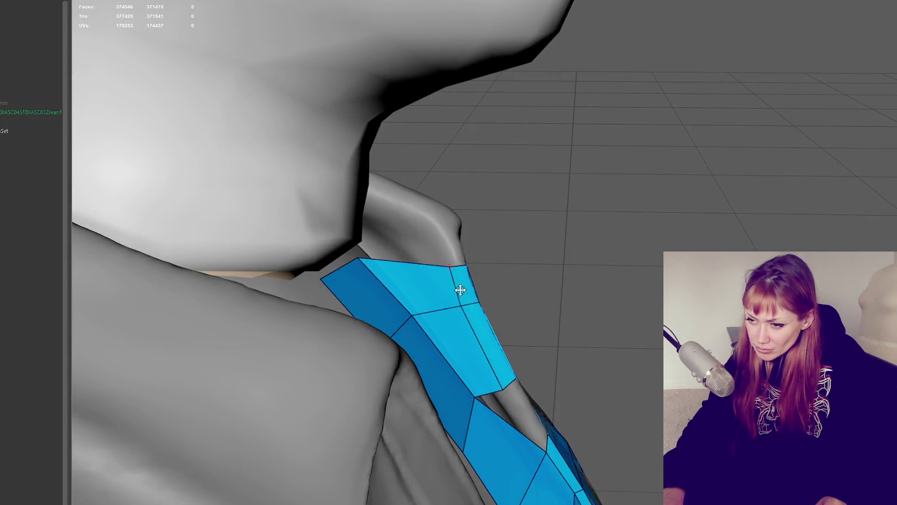
Step: Delete misshapen faces beside the strip and refill the gap
mouse_move(510, 417)
alt+mouse_down()
mouse_move(549, 409)
mouse_move(517, 274)
mouse_move(498, 276)
mouse_move(551, 240)
mouse_move(555, 377)
mouse_move(565, 382)
alt+mouse_up()
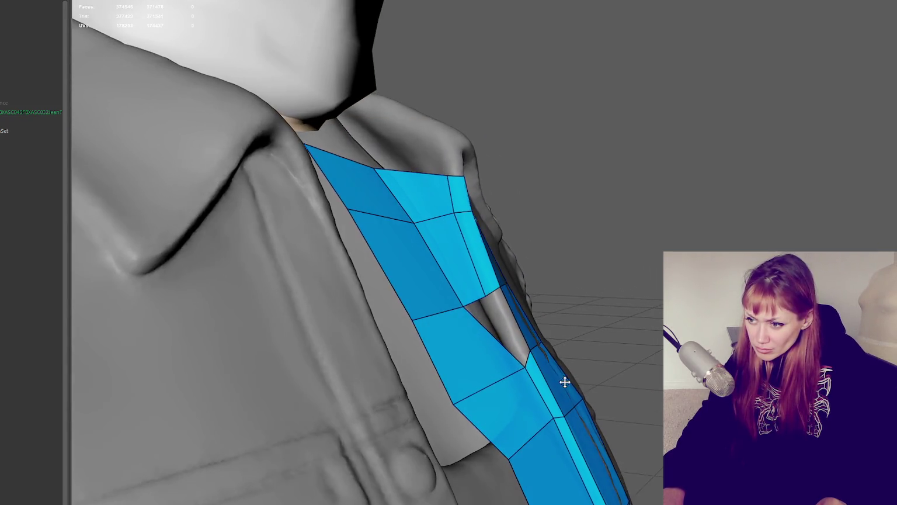
ctrl+shift+click(488, 353)
ctrl+shift+click(522, 402)
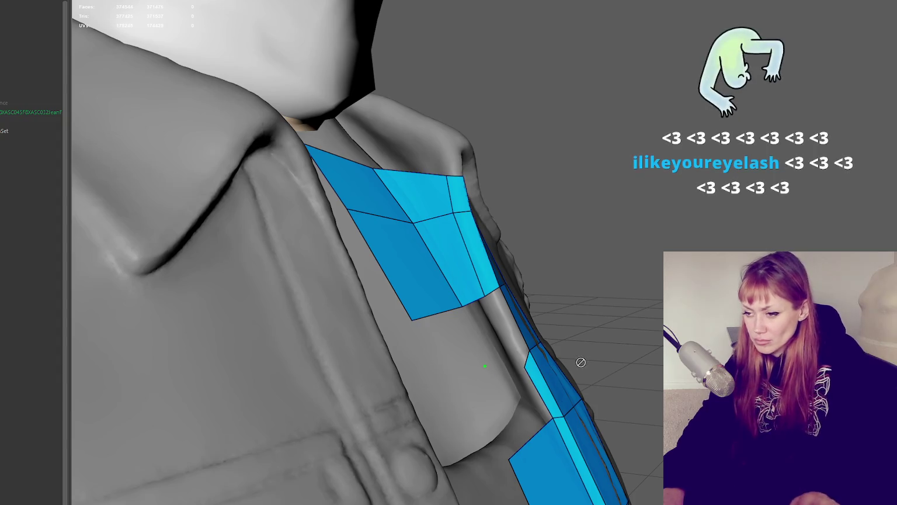
shift+click(525, 403)
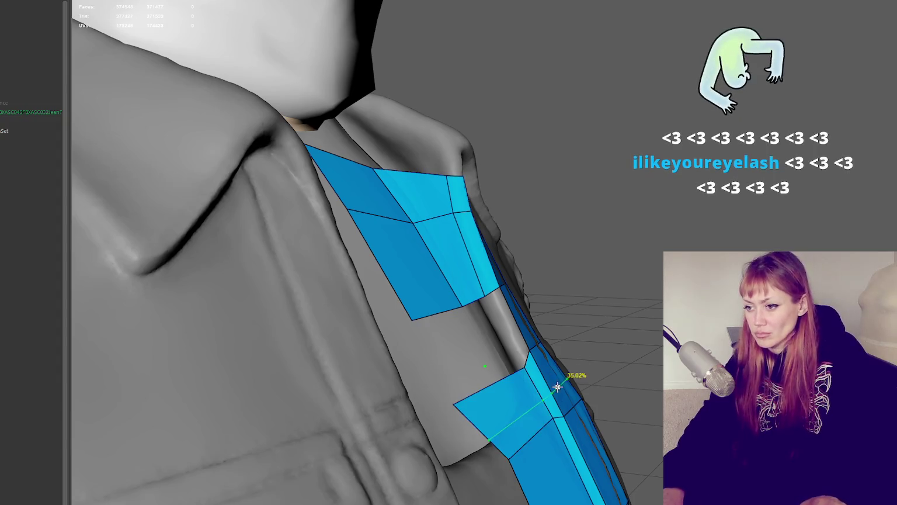
ctrl+shift+click(523, 417)
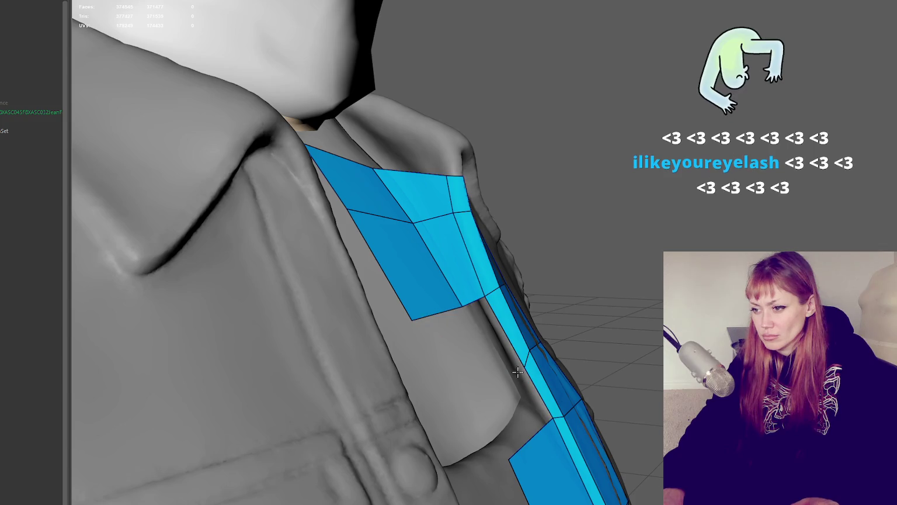
shift+click(498, 335)
mouse_move(529, 396)
alt+middle_down()
mouse_move(580, 456)
mouse_move(492, 380)
alt+middle_up()
ctrl+shift+click(491, 381)
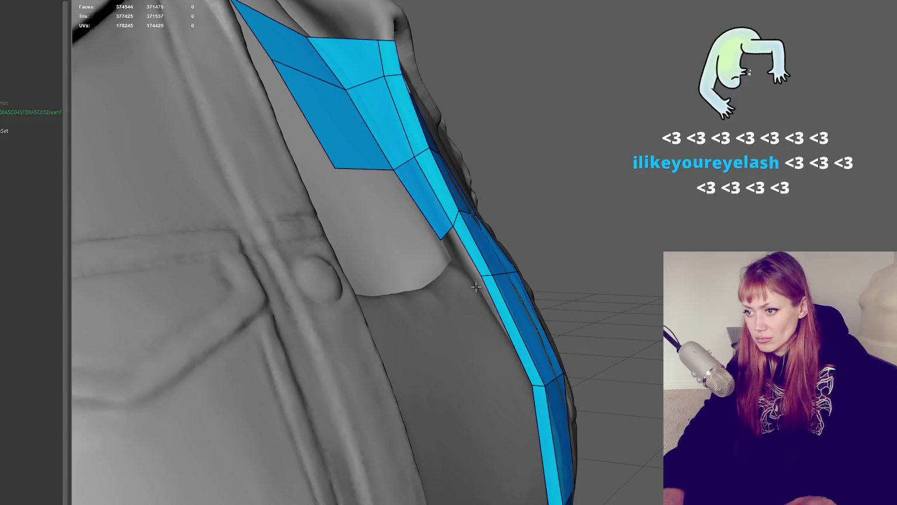
Step: Add quads down the side strip, remove two bad faces below, and fill a new face
shift+click(460, 256)
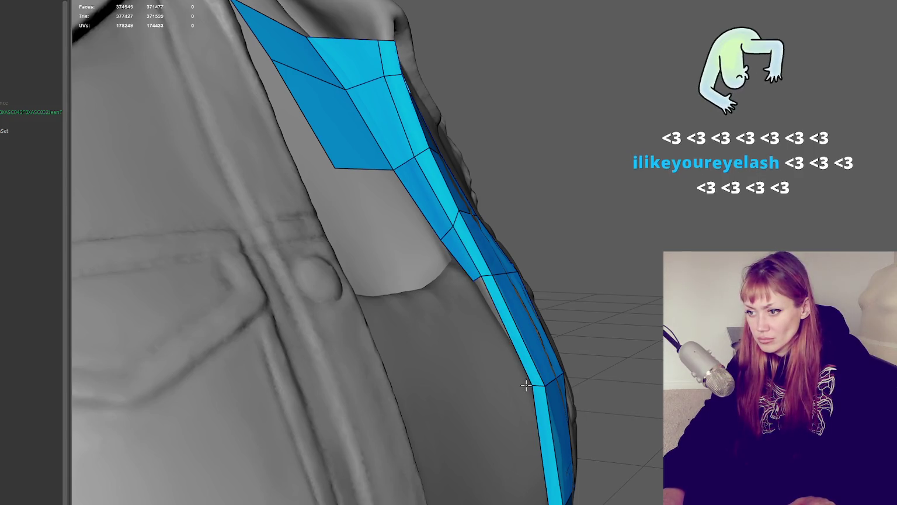
shift+click(560, 401)
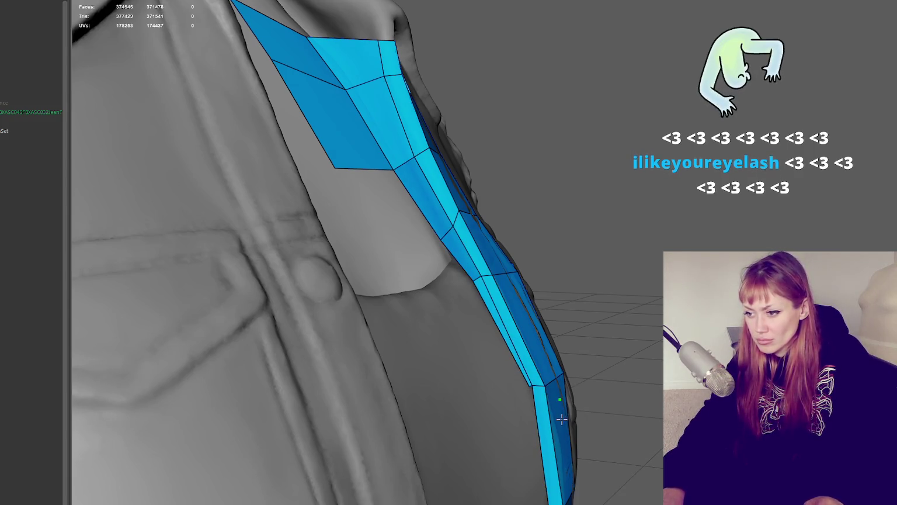
alt+middle_drag(561, 419, 570, 405)
alt+right_drag(570, 406, 558, 296)
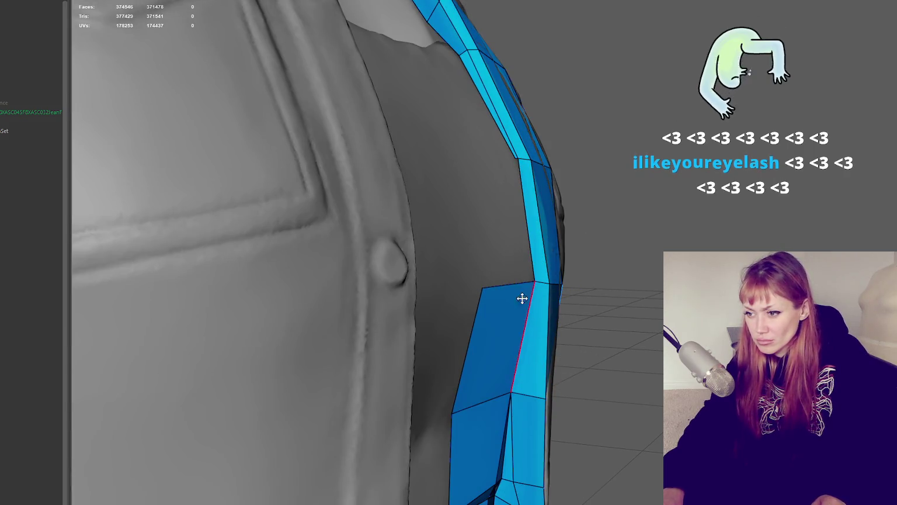
ctrl+shift+click(491, 331)
ctrl+shift+click(497, 448)
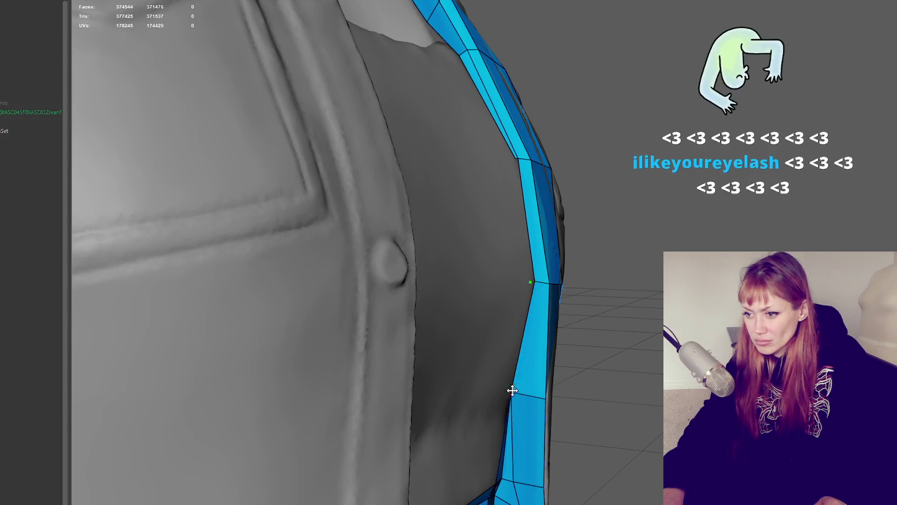
alt+drag(527, 385, 502, 345)
shift+click(517, 175)
alt+drag(517, 175, 570, 324)
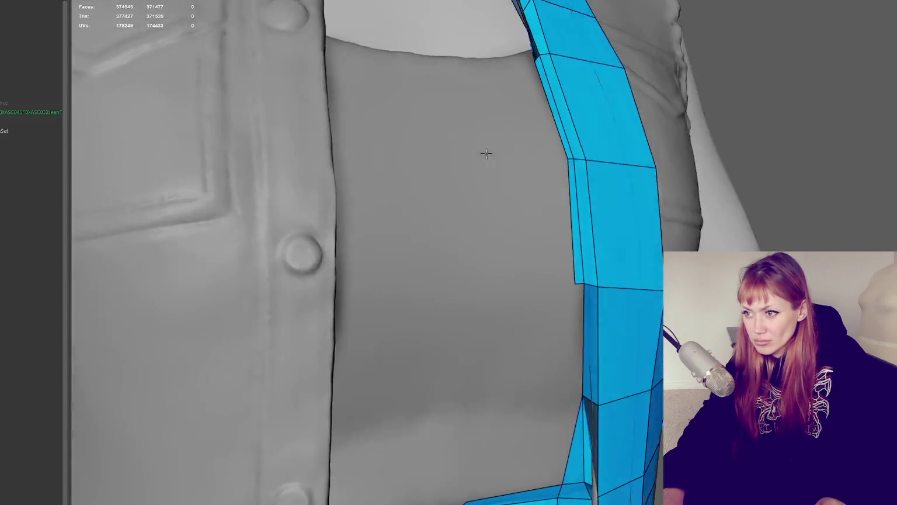
Step: Place vertices left of the placket strip and fill a column of new quads downward
shift+click(587, 370)
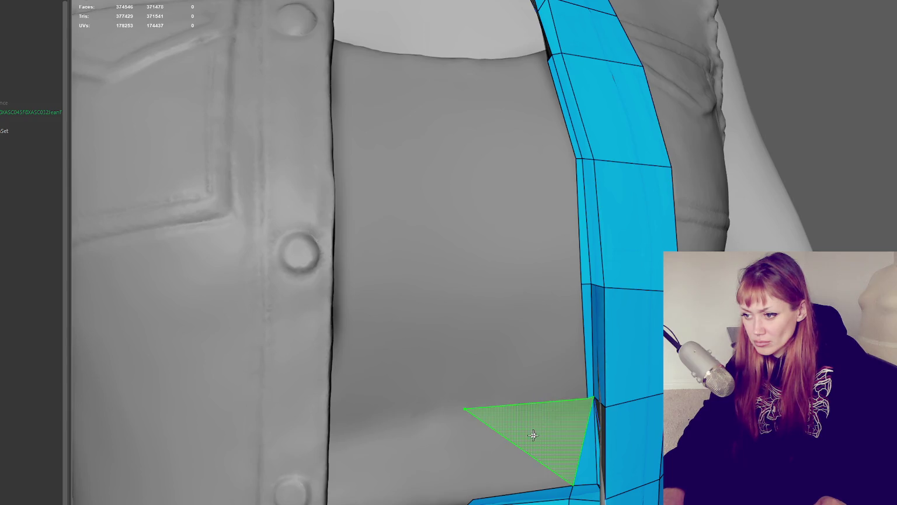
shift+click(520, 456)
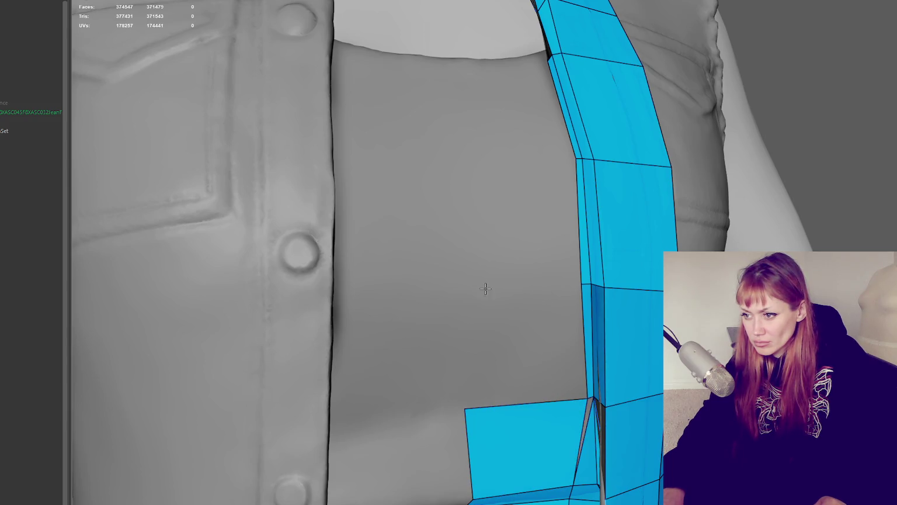
shift+click(517, 319)
shift+click(522, 173)
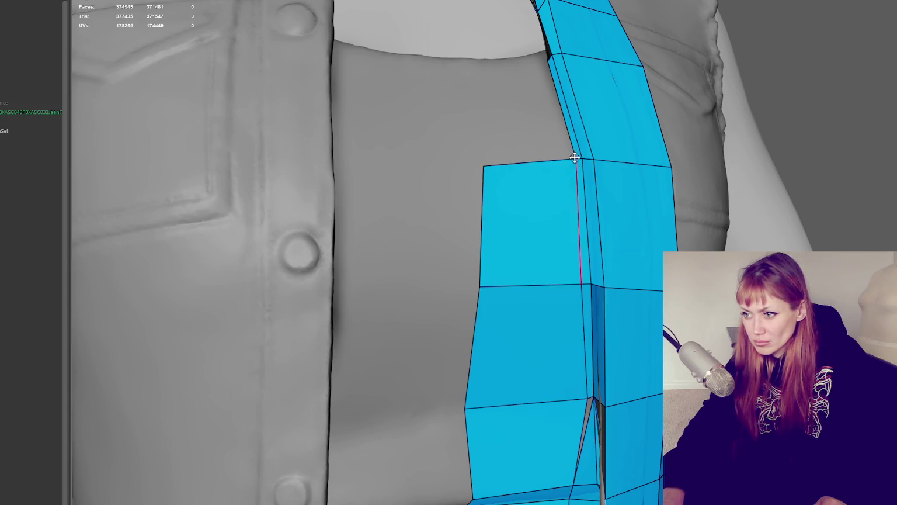
scroll(576, 258, down, 3)
shift+click(532, 407)
click(475, 325)
alt+drag(501, 336, 580, 334)
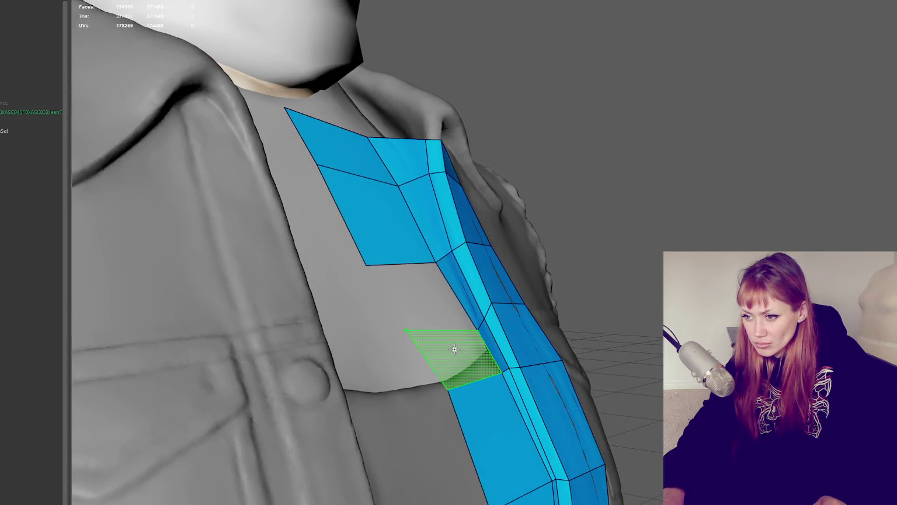
Step: Fill two faces left of the strip and even out the vertices along the fold
shift+click(470, 360)
shift+click(436, 300)
mouse_move(436, 300)
alt+mouse_down()
mouse_move(502, 325)
mouse_move(494, 320)
mouse_move(515, 340)
alt+mouse_up()
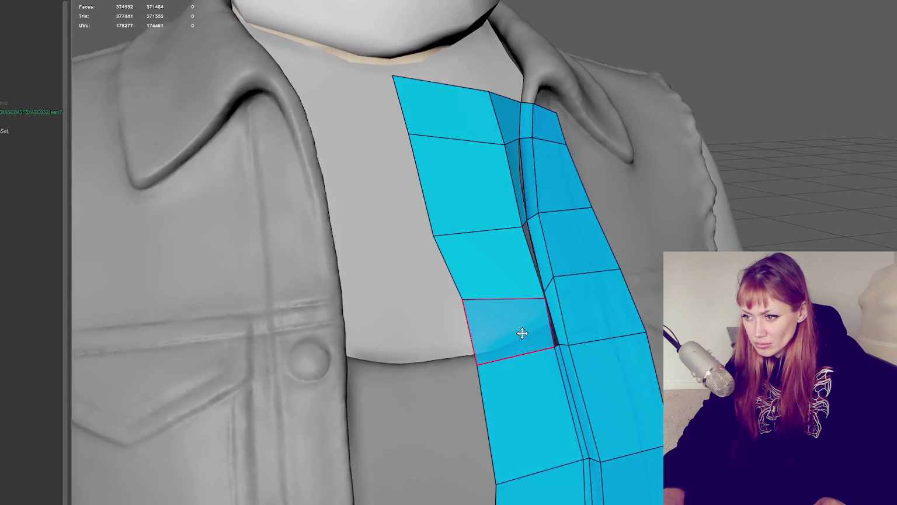
mouse_move(463, 299)
mouse_down()
mouse_move(453, 302)
mouse_move(523, 319)
mouse_move(531, 310)
mouse_move(537, 321)
mouse_move(563, 314)
mouse_move(467, 361)
mouse_up()
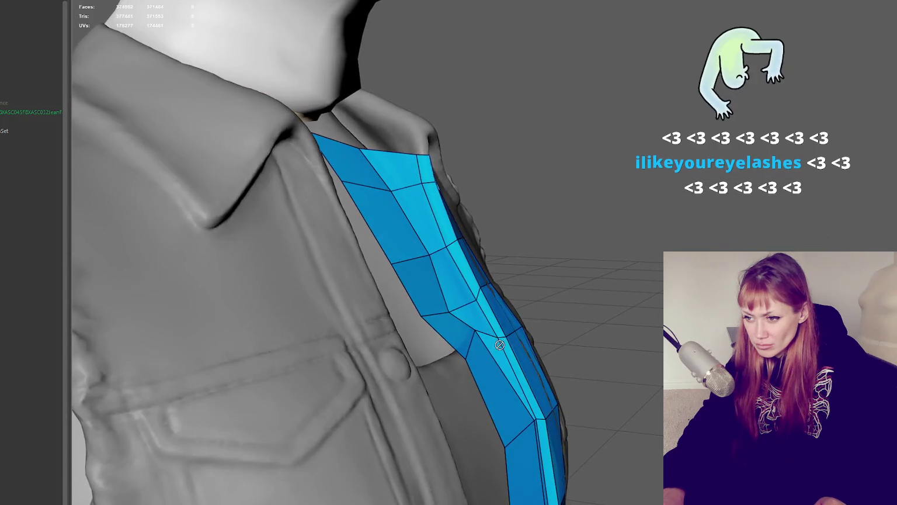
shift+drag(473, 328, 500, 330)
Step: Insert an edge loop down the placket strip
ctrl+click(528, 420)
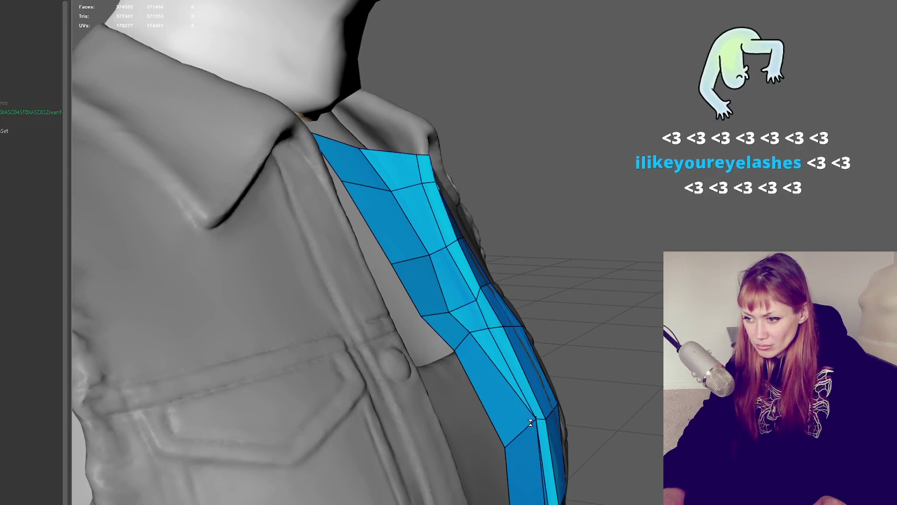
ctrl+click(535, 422)
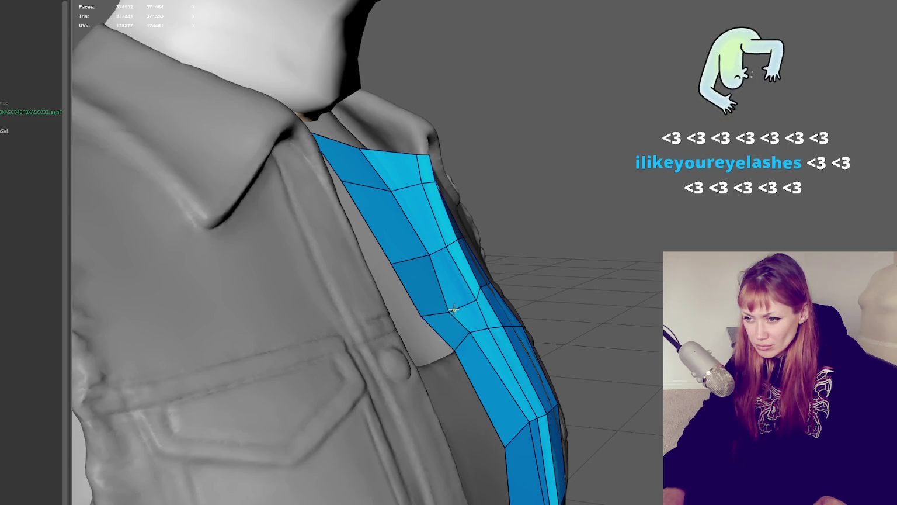
mouse_move(484, 318)
alt+mouse_down()
mouse_move(485, 301)
mouse_move(551, 300)
mouse_move(464, 305)
mouse_move(490, 310)
mouse_move(452, 290)
alt+mouse_up()
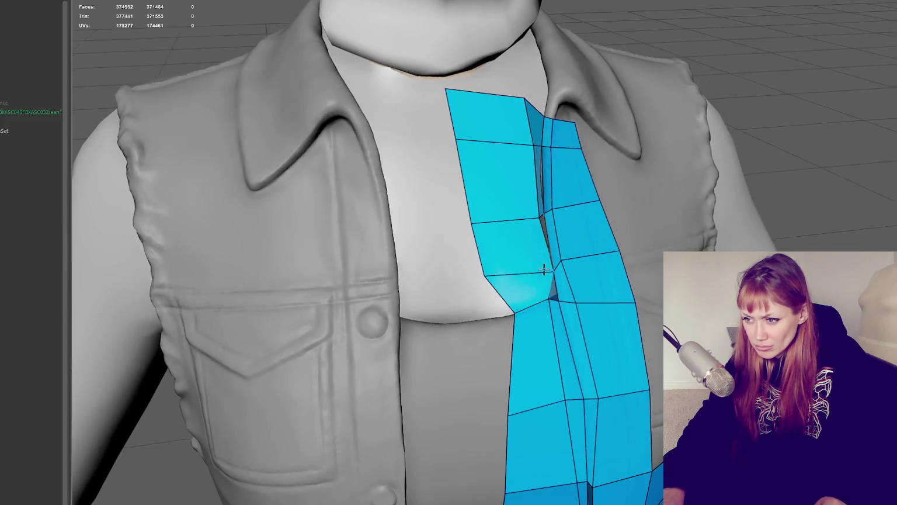
Step: Orbit and zoom around the chest, collar and shoulder to inspect the placket strip
alt+drag(538, 217, 523, 275)
scroll(531, 269, up, 2)
scroll(511, 281, up, 2)
scroll(511, 284, down, 2)
scroll(478, 277, down, 2)
scroll(481, 275, down, 2)
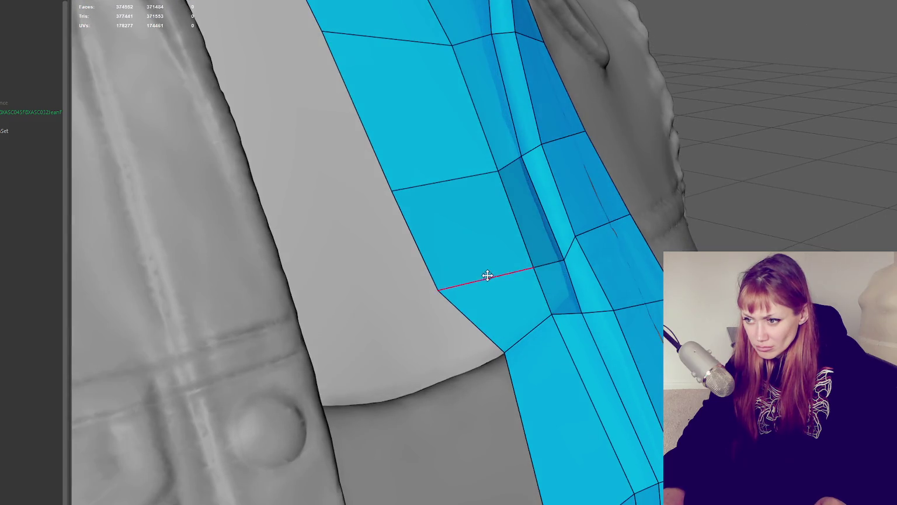
scroll(585, 278, up, 4)
scroll(531, 270, down, 5)
mouse_move(546, 267)
alt+mouse_down()
mouse_move(480, 256)
mouse_move(536, 269)
alt+mouse_up()
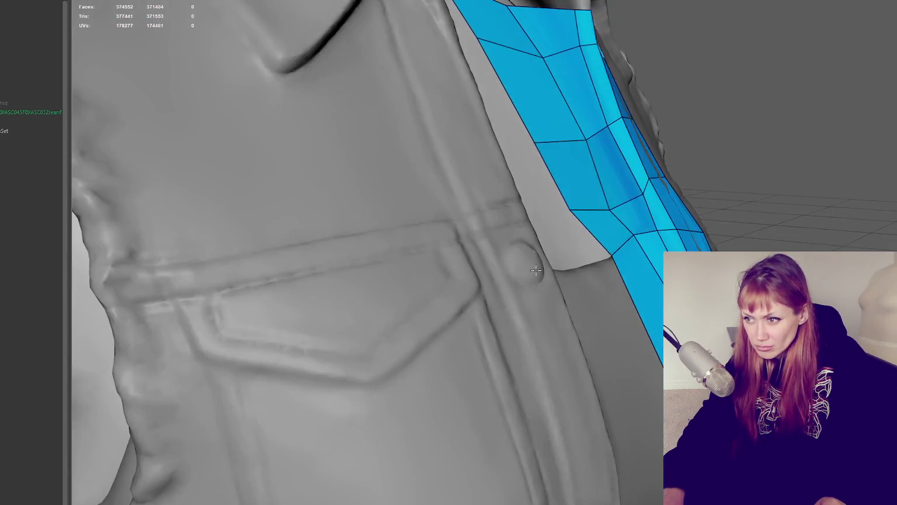
mouse_move(605, 205)
alt+mouse_down()
mouse_move(660, 328)
mouse_move(625, 304)
alt+mouse_up()
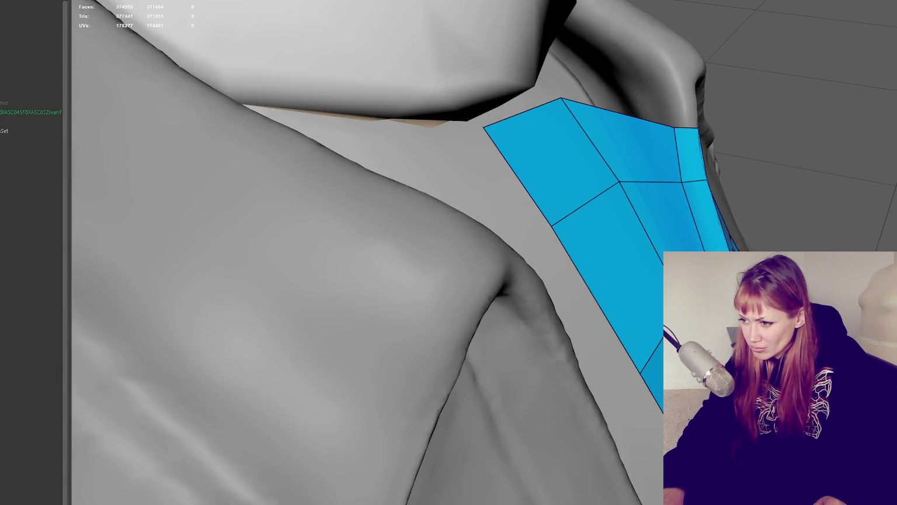
alt+drag(584, 292, 531, 344)
mouse_move(443, 324)
alt+mouse_down()
mouse_move(424, 318)
mouse_move(460, 314)
mouse_move(180, 280)
mouse_move(266, 300)
alt+mouse_up()
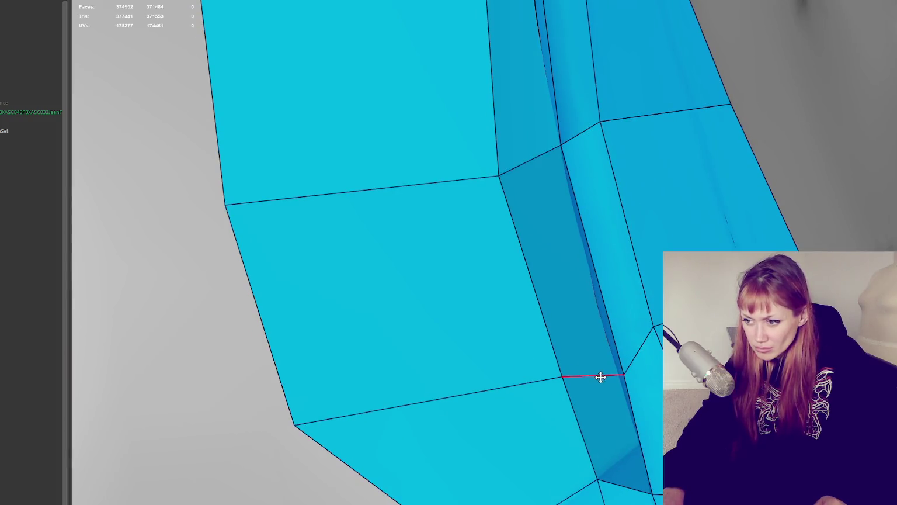
shift+drag(579, 381, 557, 380)
scroll(545, 382, down, 5)
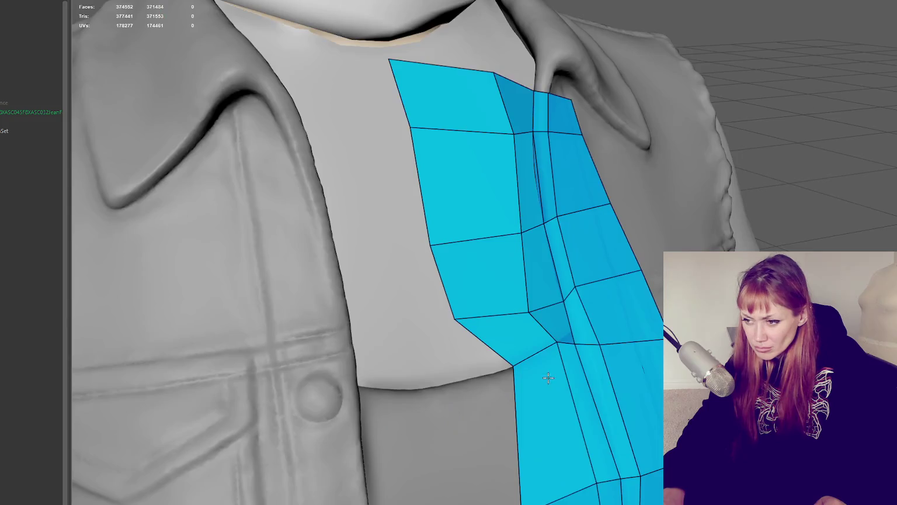
mouse_move(525, 314)
alt+mouse_down()
mouse_move(365, 252)
mouse_move(403, 279)
mouse_move(436, 282)
mouse_move(408, 282)
mouse_move(472, 282)
alt+mouse_up()
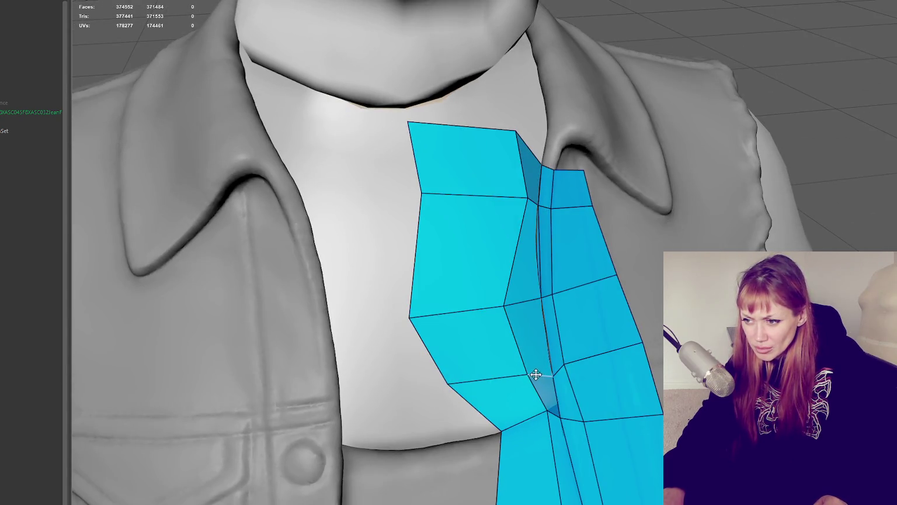
Step: Undo the last vertex move and survey the left collar and lapel
alt+drag(515, 375, 724, 362)
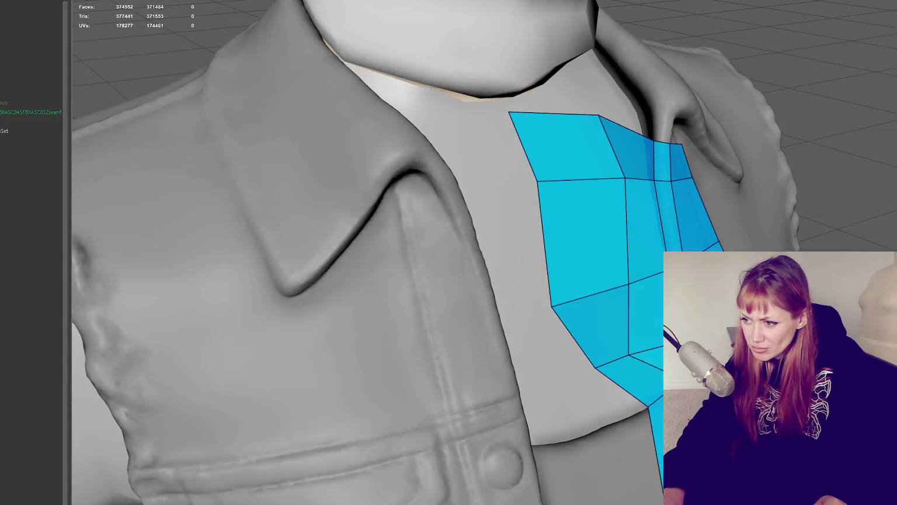
alt+drag(561, 274, 645, 277)
alt+drag(545, 287, 488, 283)
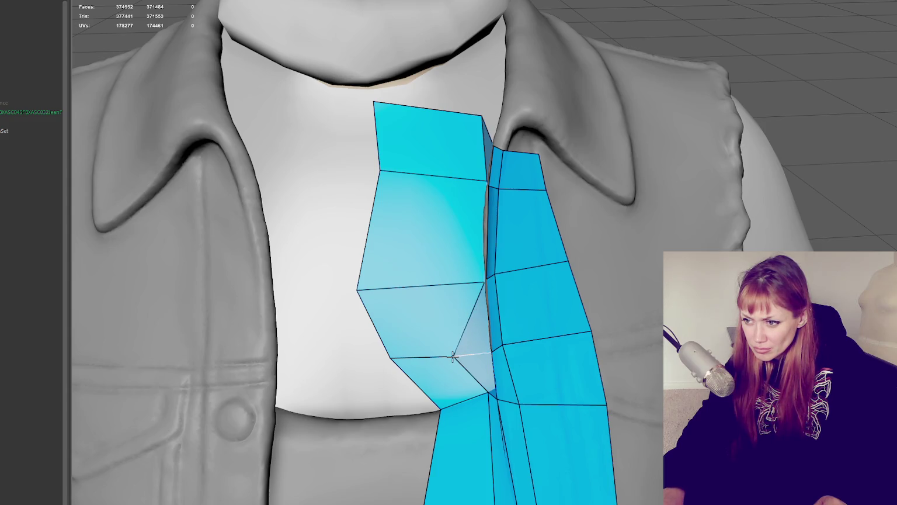
key(ctrl+z)
scroll(456, 356, up, 2)
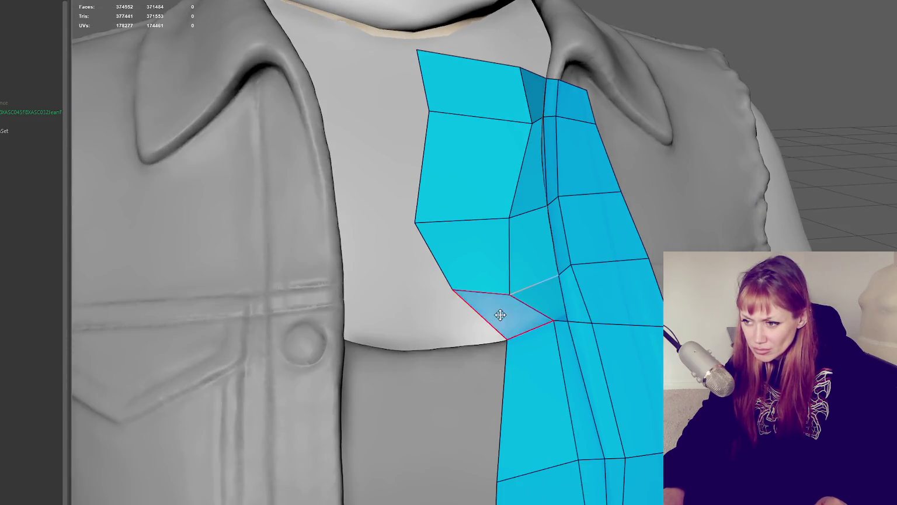
scroll(501, 313, up, 2)
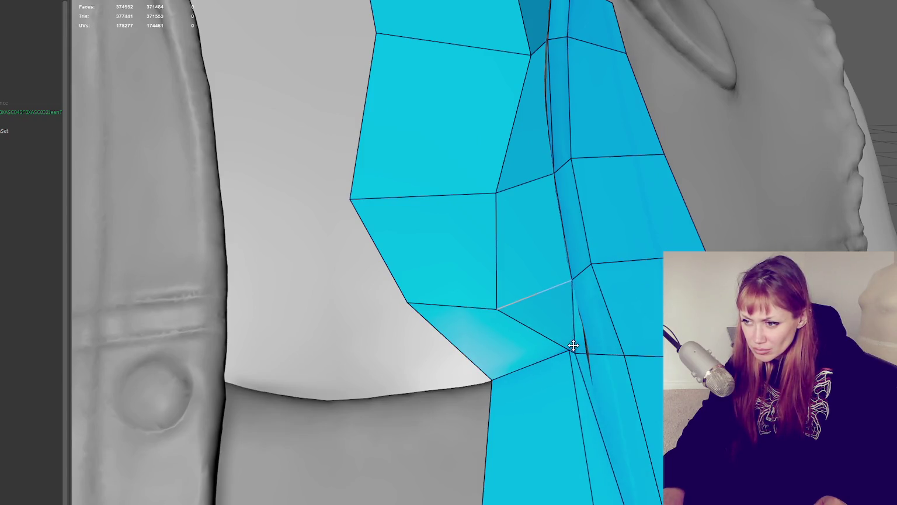
alt+drag(586, 352, 604, 343)
alt+middle_drag(604, 344, 654, 351)
mouse_move(655, 351)
alt+right_down()
mouse_move(652, 339)
mouse_move(593, 345)
mouse_move(345, 329)
alt+right_up()
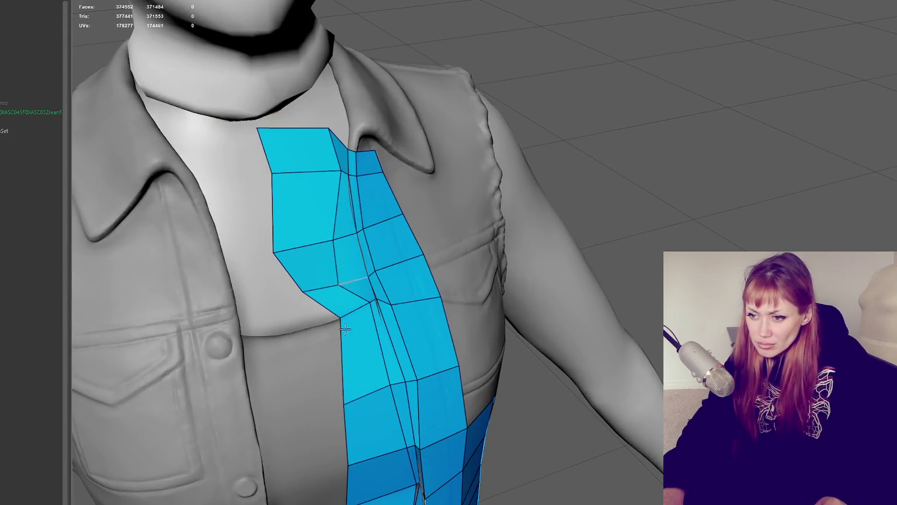
alt+drag(345, 328, 344, 291)
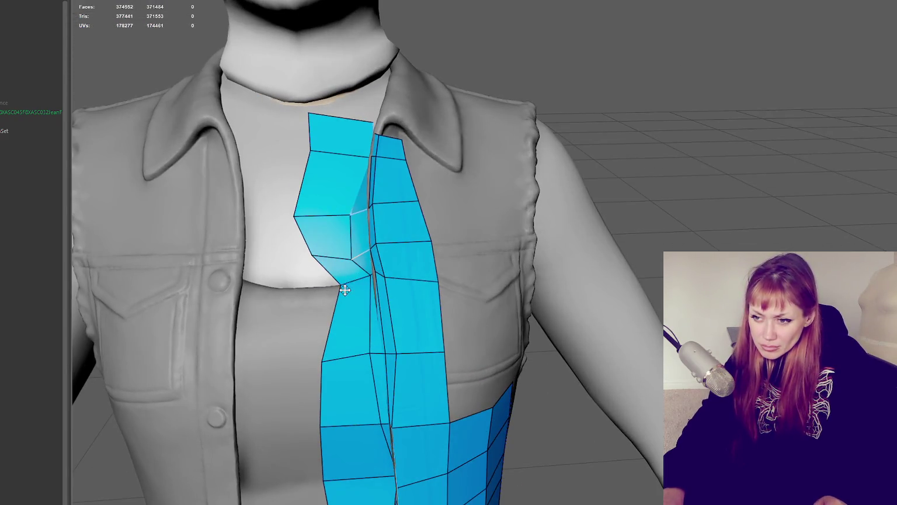
scroll(344, 290, down, 5)
scroll(467, 274, up, 2)
scroll(587, 260, down, 1)
scroll(592, 246, up, 3)
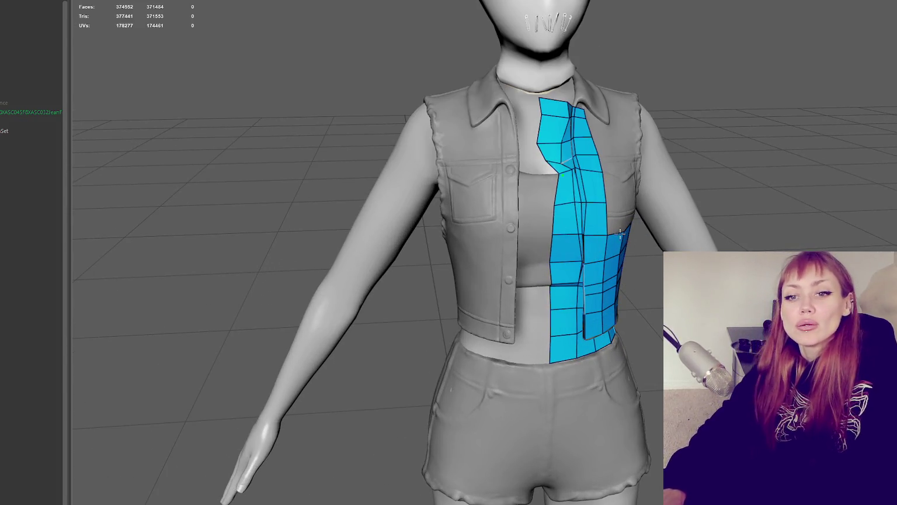
scroll(619, 232, up, 1)
scroll(602, 199, down, 1)
scroll(586, 159, up, 2)
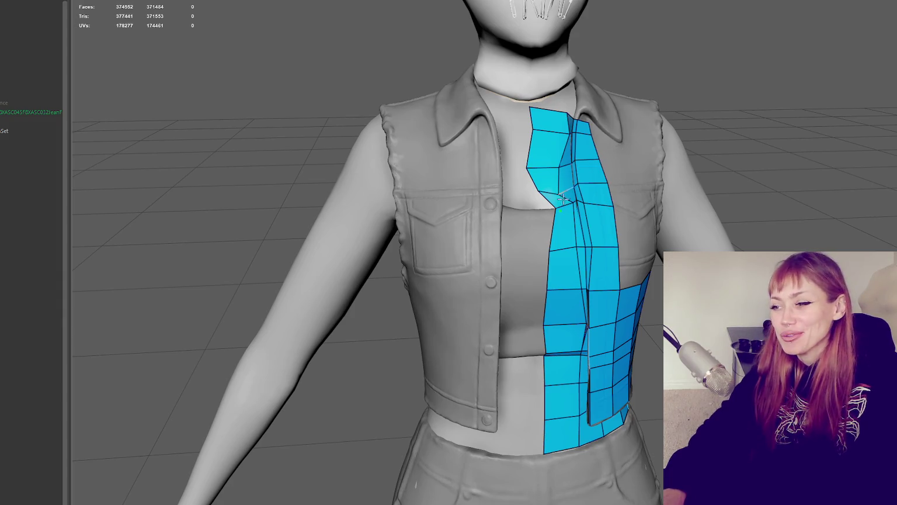
scroll(591, 212, up, 1)
alt+drag(591, 212, 577, 247)
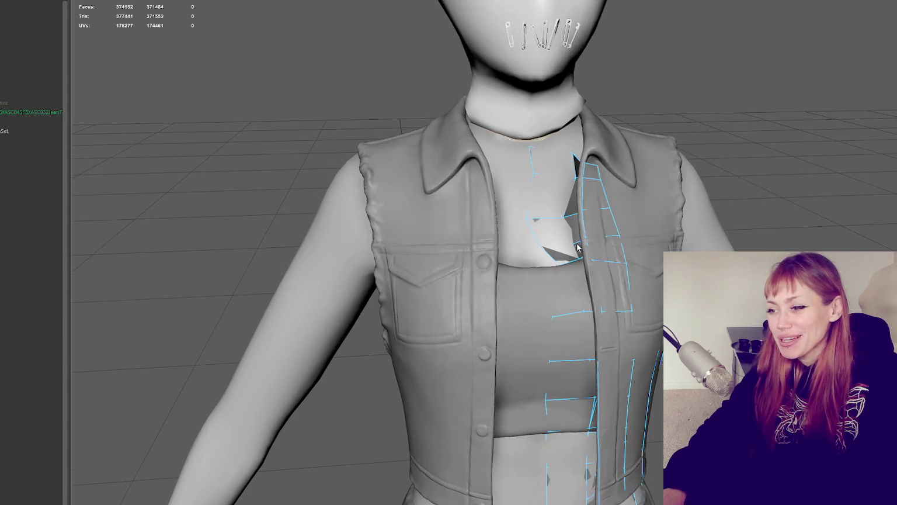
Step: In vertex mode, slide the blue strip's top vertex along its edge beside the collar
right_drag(793, 200, 737, 200)
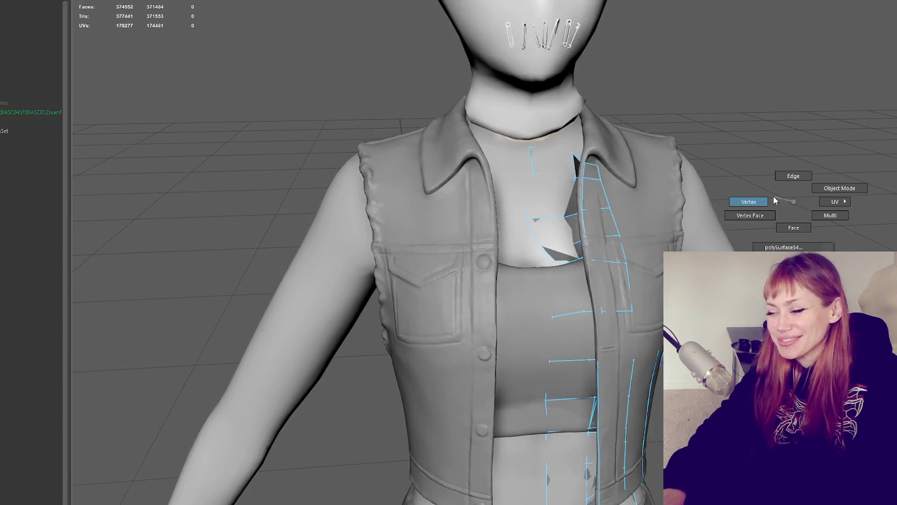
scroll(578, 261, up, 3)
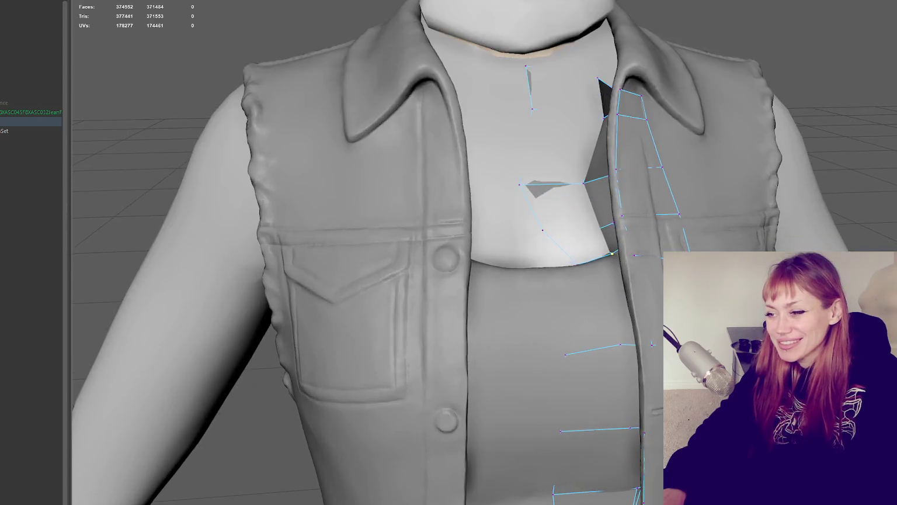
alt+drag(578, 262, 701, 327)
key(4)
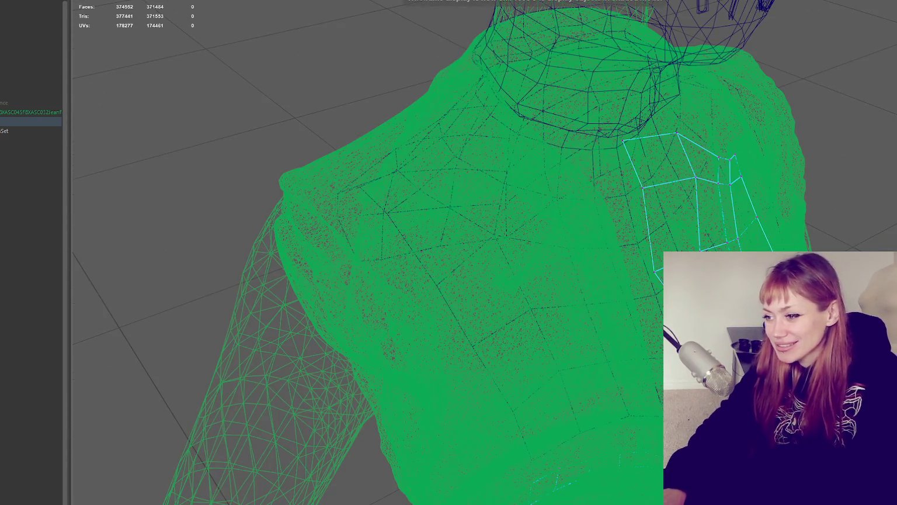
key(6)
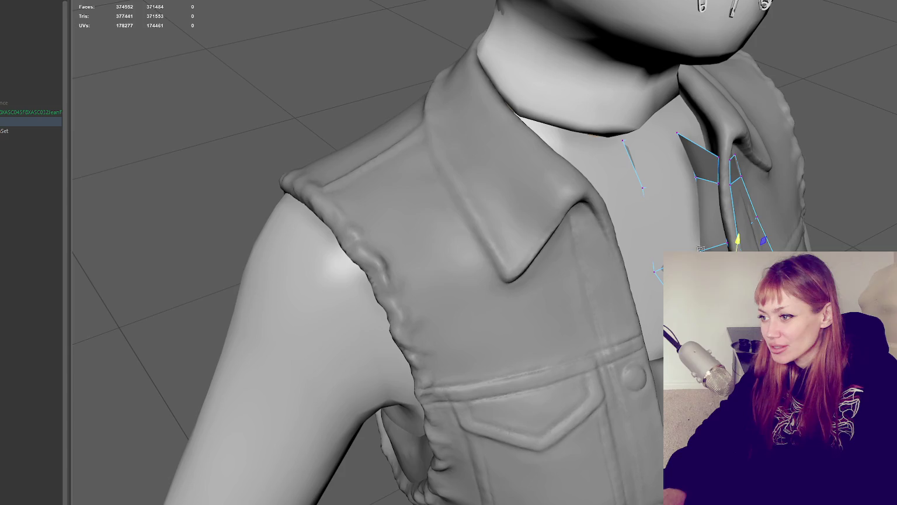
drag(724, 241, 742, 230)
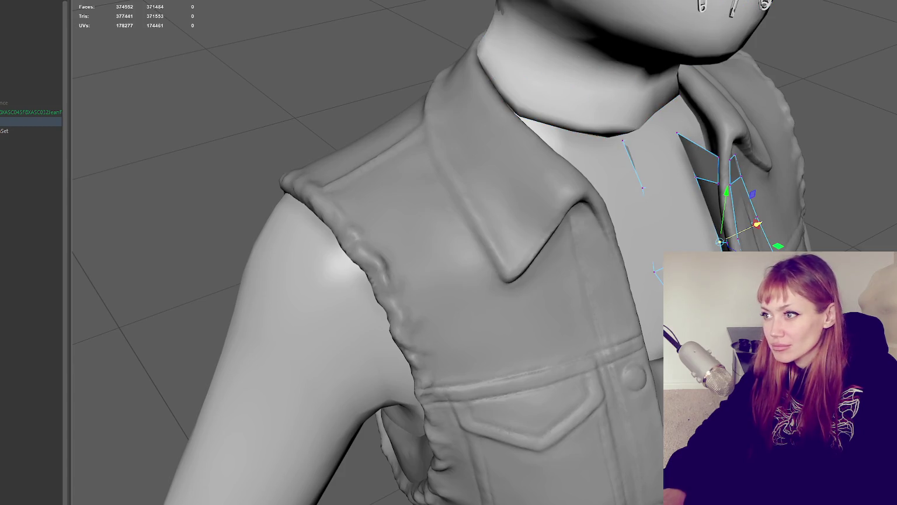
click(696, 135)
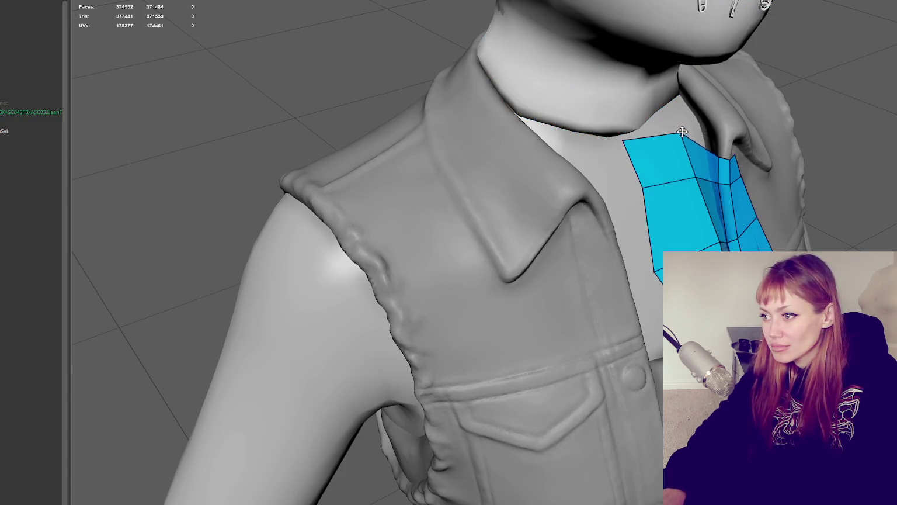
Step: Drag the strip's top, middle and left-edge vertices so its edge runs straight along the neckline
drag(683, 132, 699, 133)
mouse_move(696, 177)
mouse_down()
mouse_move(709, 180)
mouse_move(500, 90)
mouse_up()
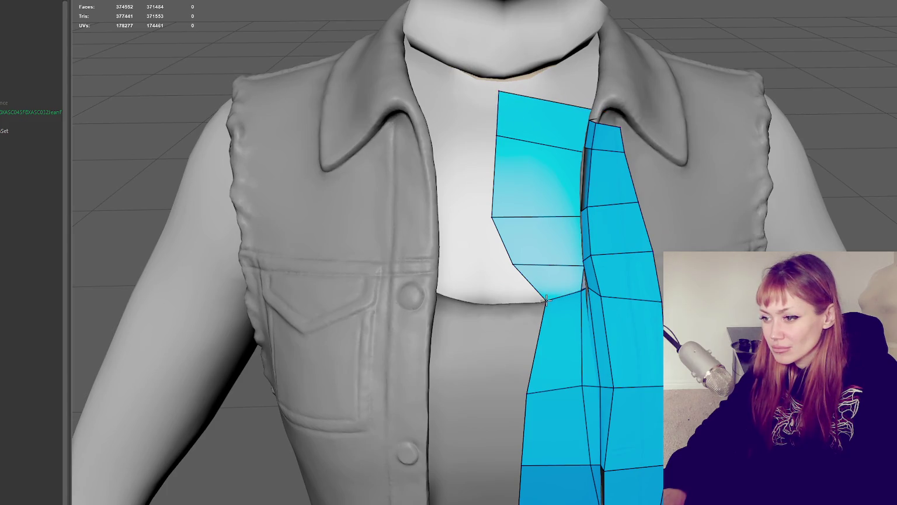
mouse_move(577, 341)
alt+mouse_down()
mouse_move(581, 386)
mouse_move(634, 329)
mouse_move(606, 372)
mouse_move(585, 296)
mouse_move(544, 235)
alt+mouse_up()
drag(555, 307, 547, 304)
drag(577, 163, 542, 161)
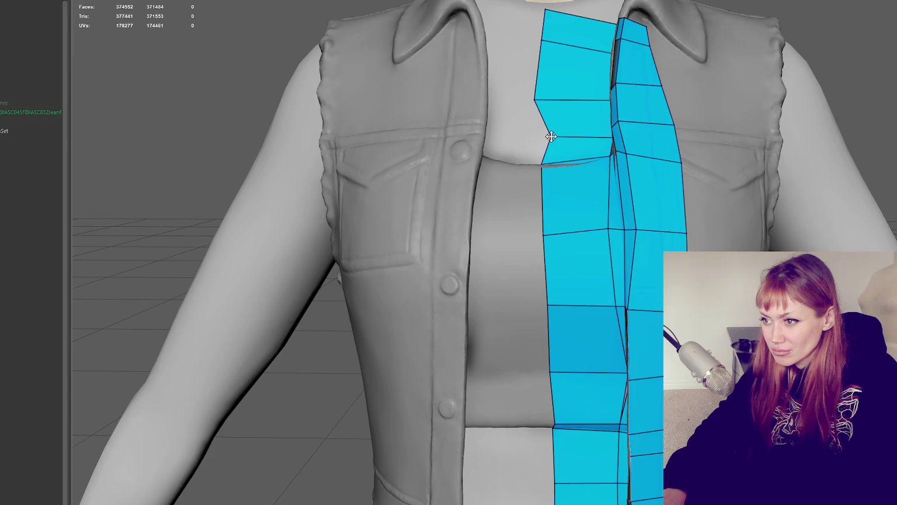
mouse_move(550, 149)
alt+mouse_down()
mouse_move(585, 164)
mouse_move(542, 219)
alt+mouse_up()
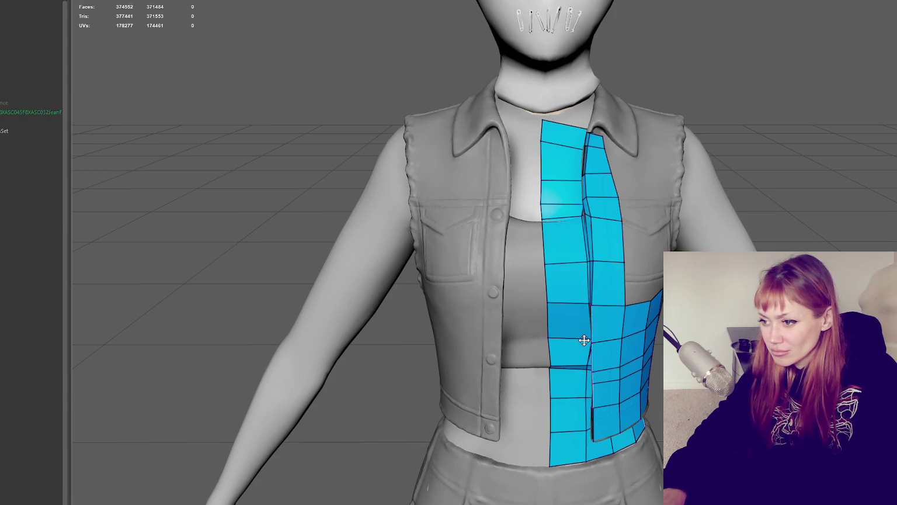
Step: Delete the thin sliver triangle, the adjacent quad and the triangle around the front-panel gap
alt+drag(583, 339, 577, 360)
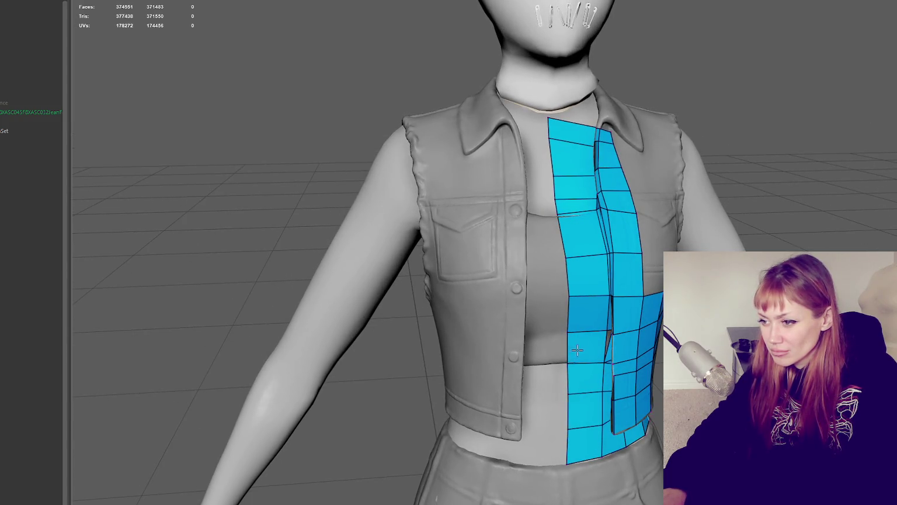
alt+drag(577, 350, 625, 298)
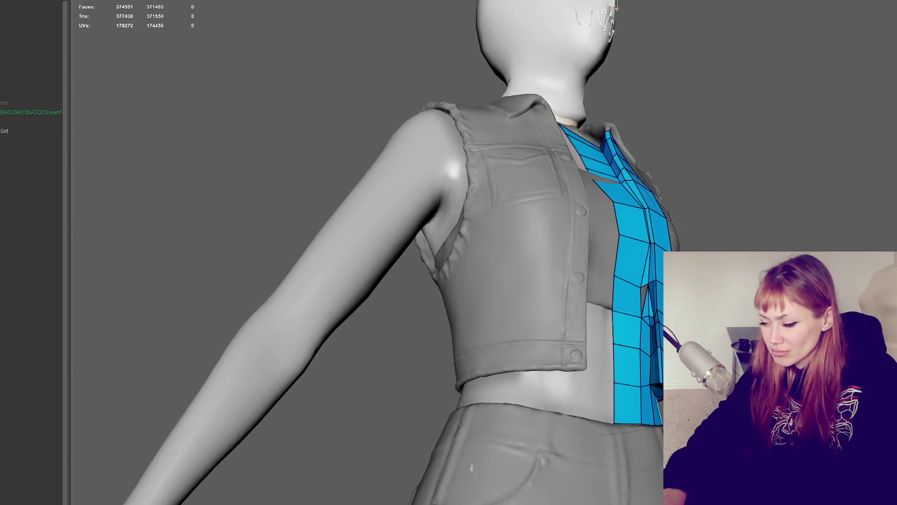
scroll(660, 341, up, 2)
scroll(660, 342, up, 2)
scroll(660, 341, up, 3)
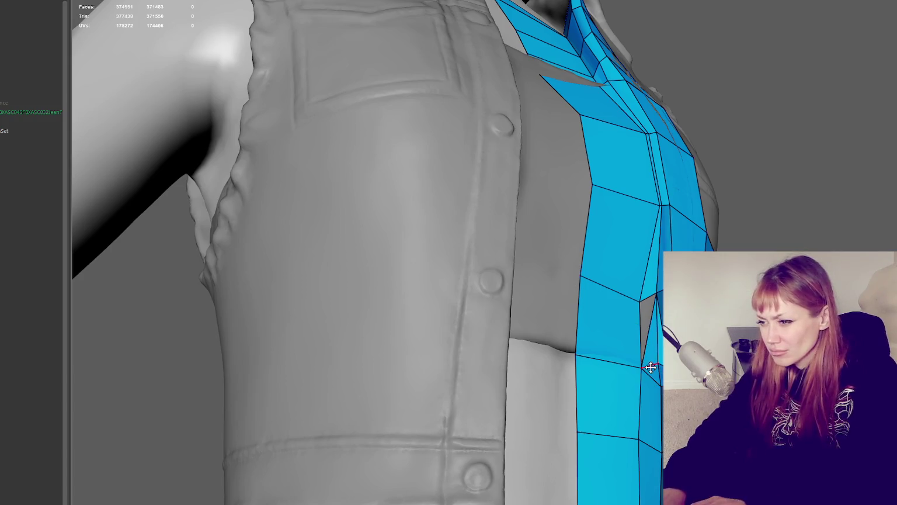
ctrl+shift+click(650, 353)
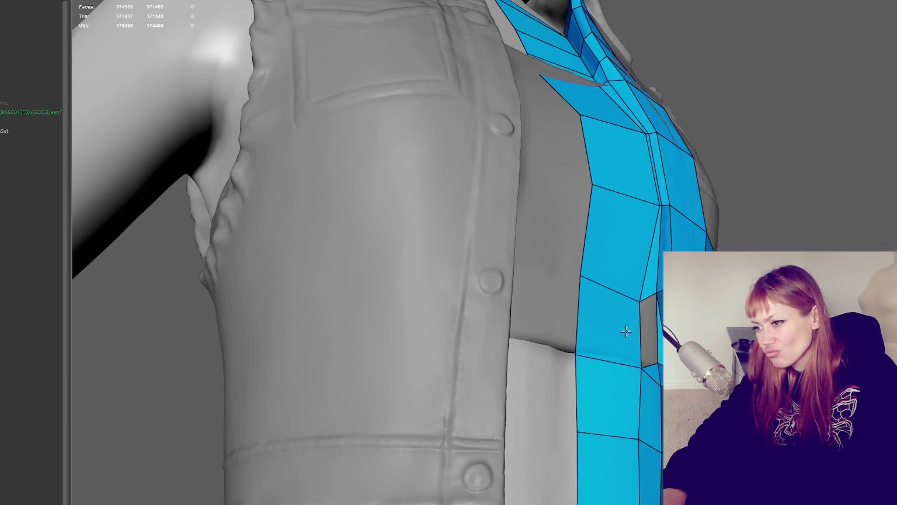
scroll(648, 316, up, 5)
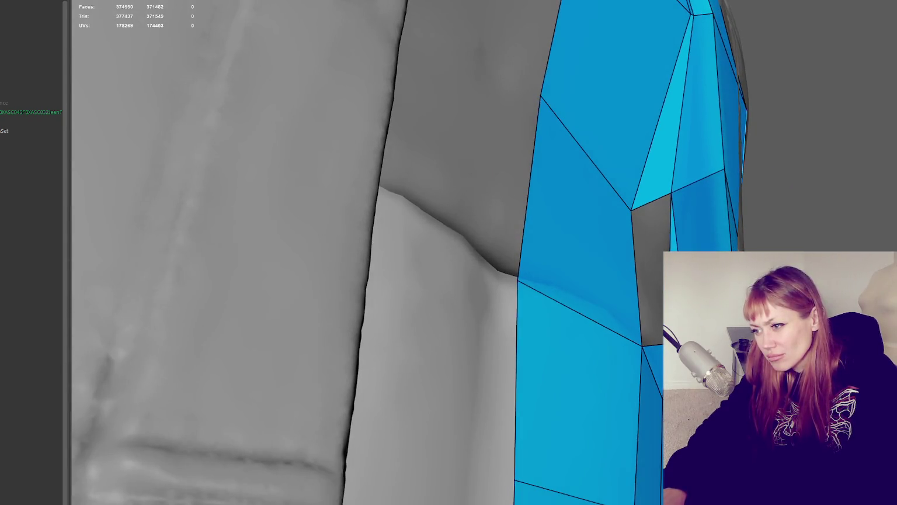
alt+drag(409, 263, 350, 263)
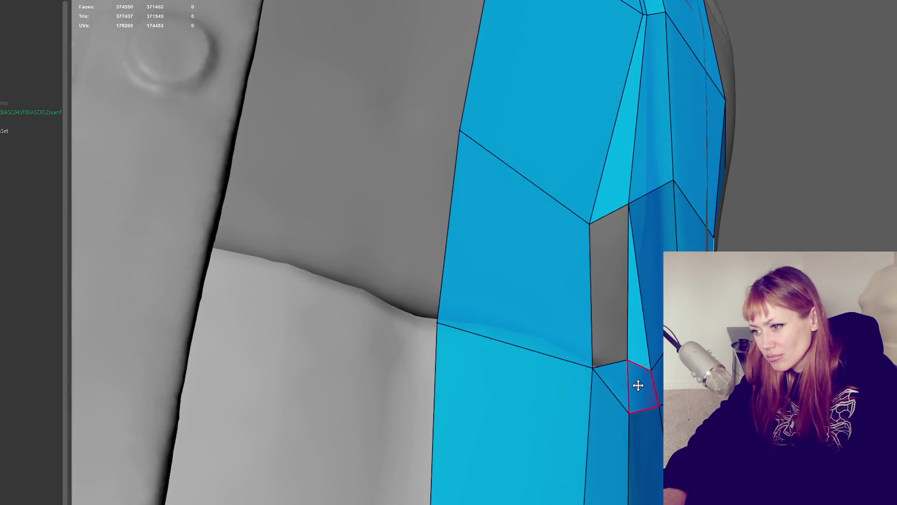
click(638, 385)
key(Delete)
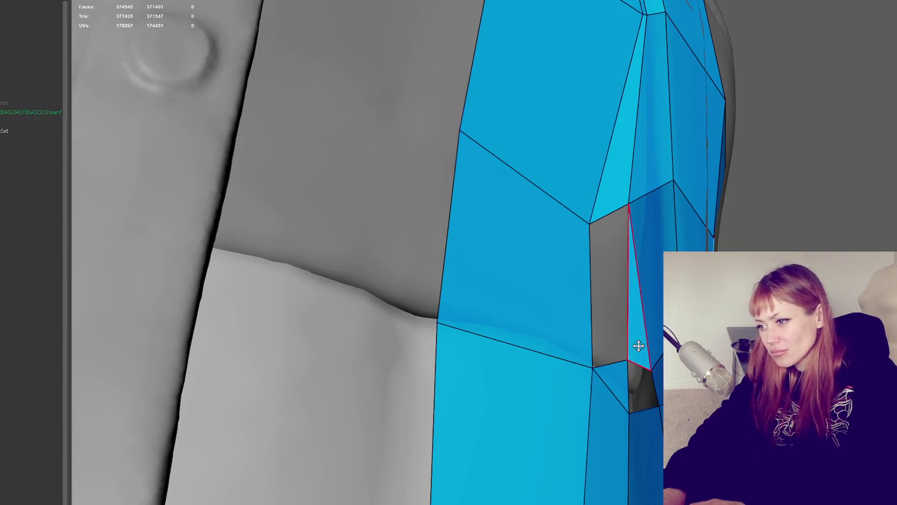
click(618, 379)
key(Delete)
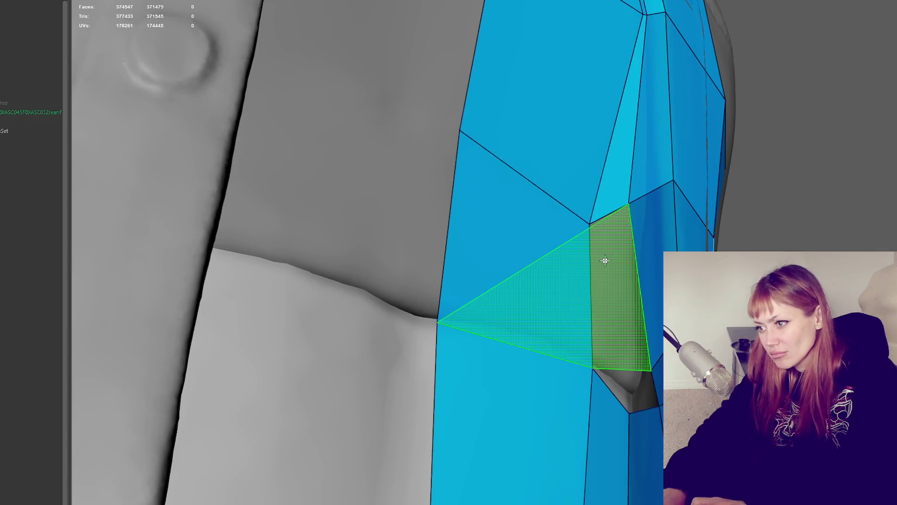
Step: Fill the triangular gap with a new face, removing a bordering quad and undoing misplaced fills
shift+click(588, 273)
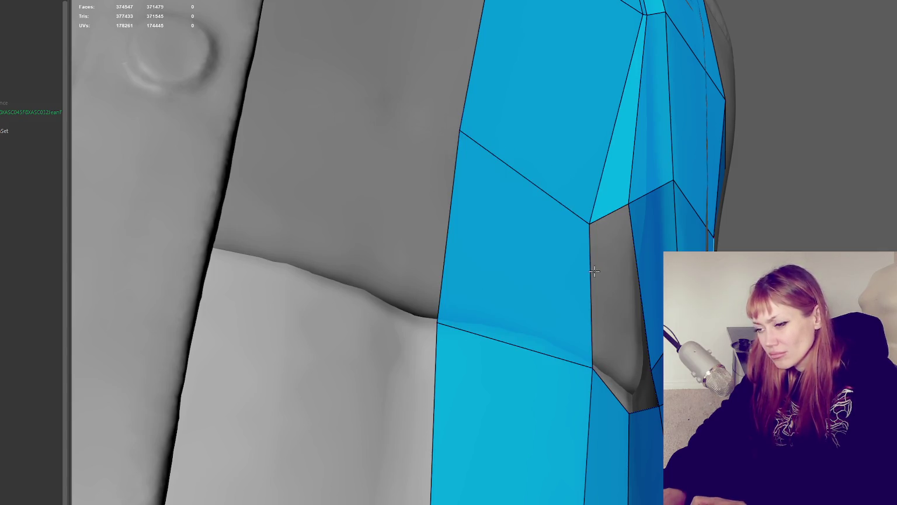
mouse_move(581, 307)
alt+mouse_down()
mouse_move(561, 280)
mouse_move(583, 295)
alt+mouse_up()
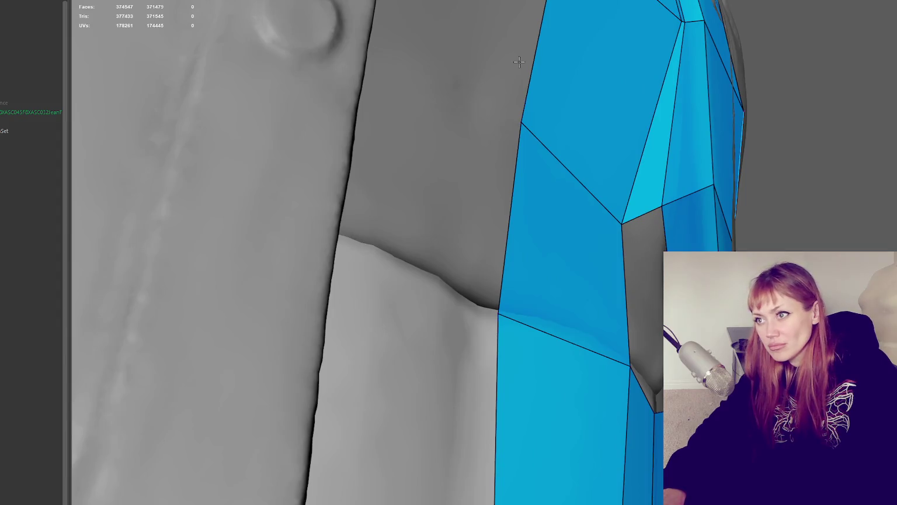
ctrl+shift+click(546, 163)
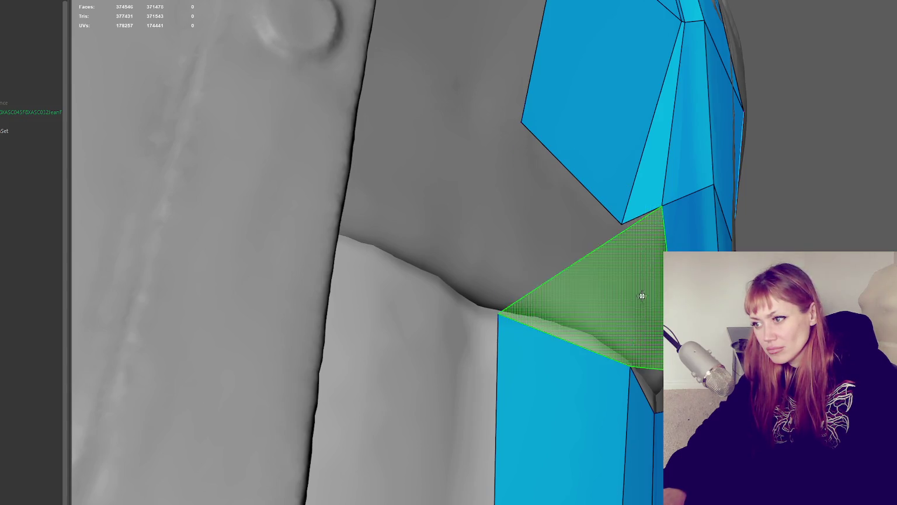
shift+click(660, 368)
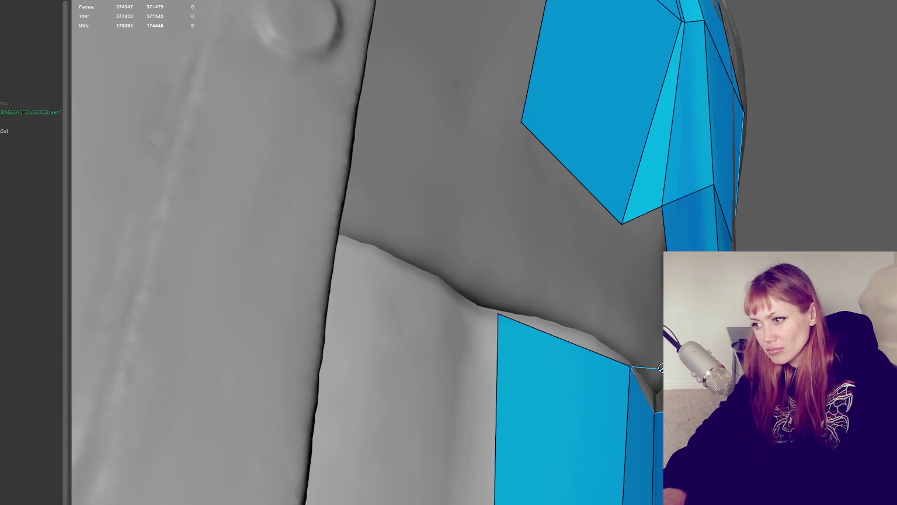
key(ctrl+z)
alt+drag(660, 368, 621, 441)
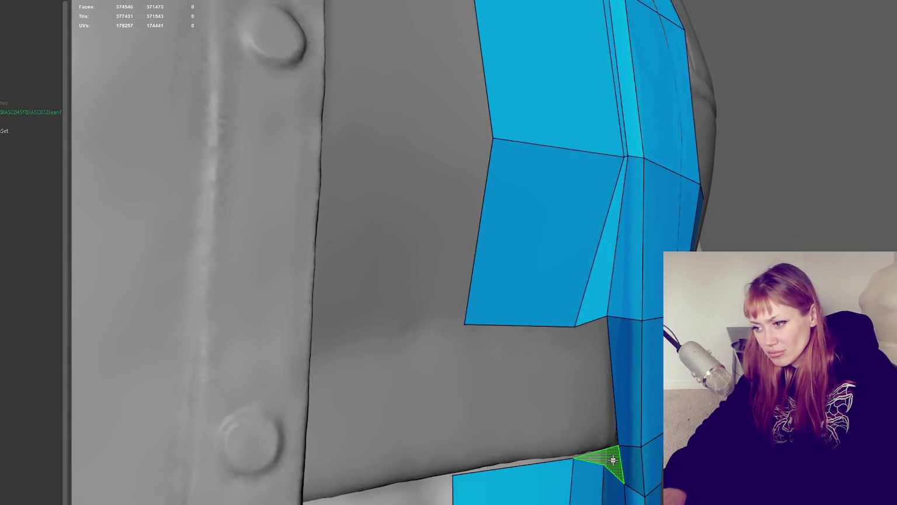
shift+click(611, 460)
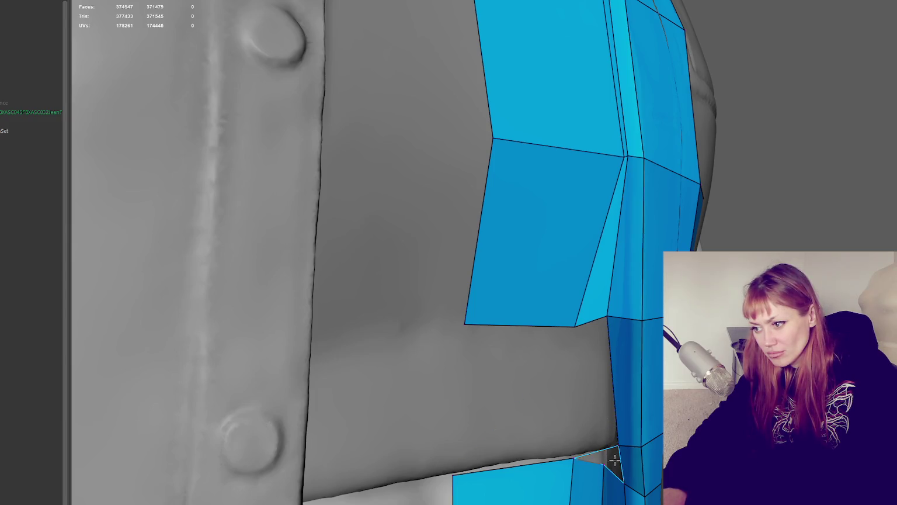
key(ctrl+z)
alt+drag(614, 461, 607, 433)
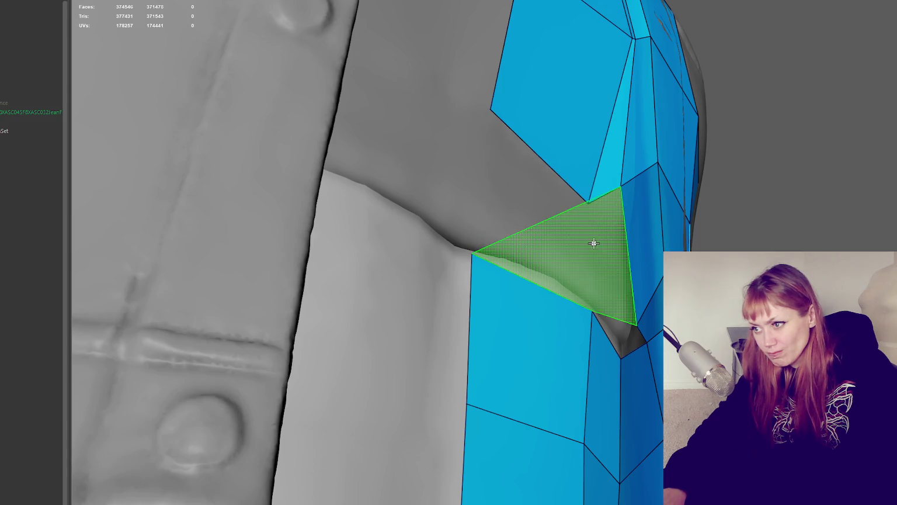
alt+drag(567, 184, 589, 213)
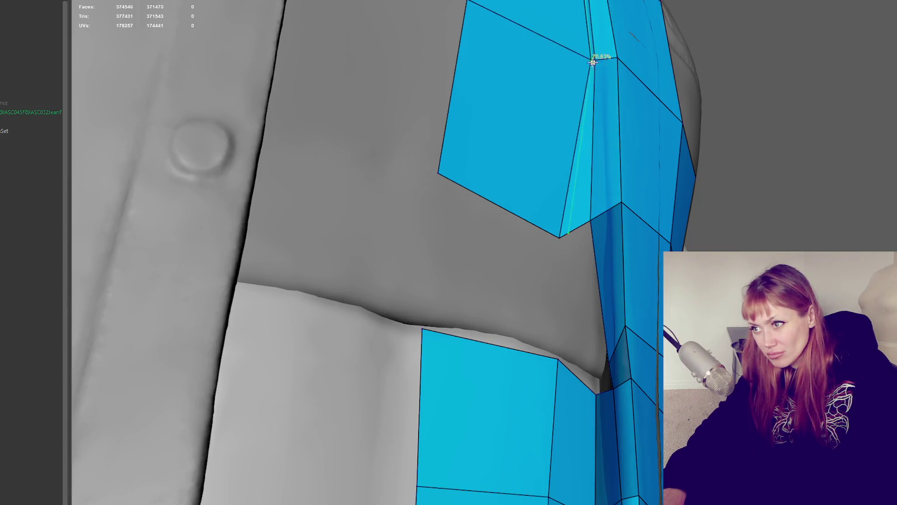
mouse_move(610, 88)
alt+mouse_down()
mouse_move(624, 67)
mouse_move(637, 136)
alt+mouse_up()
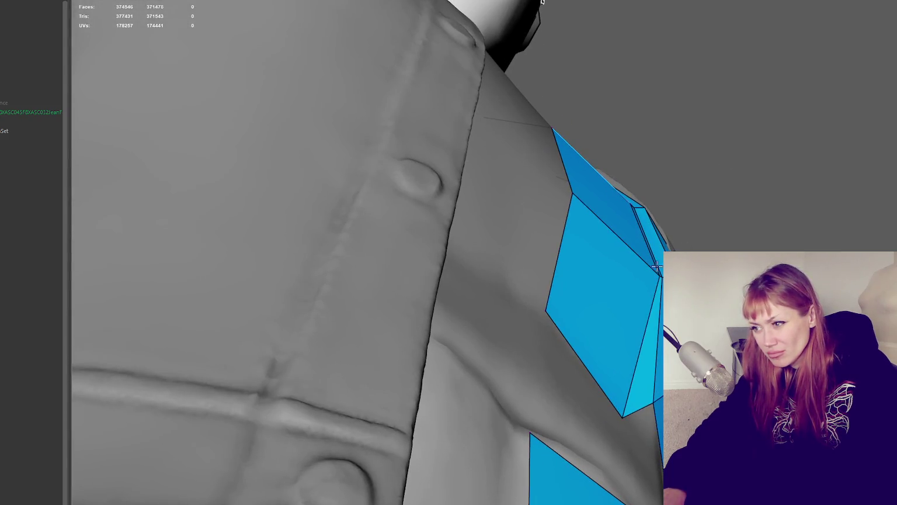
Step: Pull the new quad's corners onto the sculpted seams and create the previewed quad below the shoulder
mouse_move(653, 278)
mouse_down()
mouse_move(636, 275)
mouse_move(646, 278)
mouse_up()
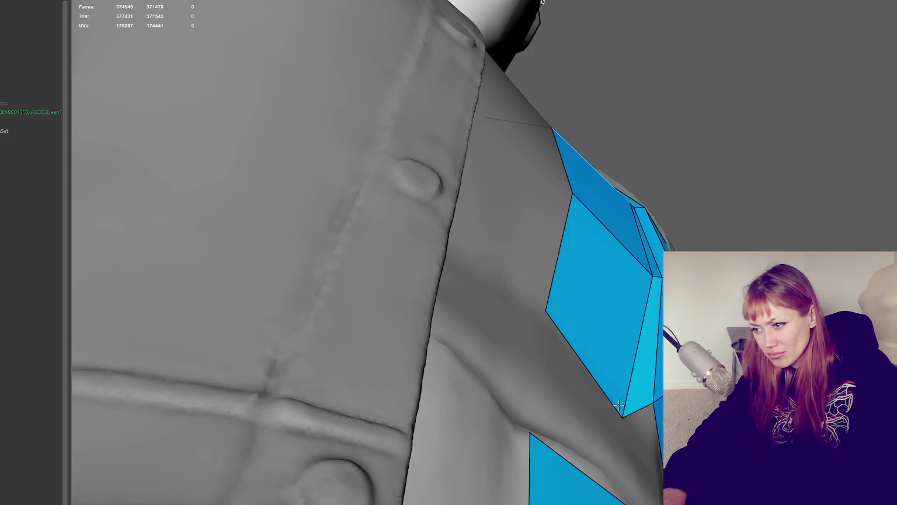
drag(637, 408, 642, 400)
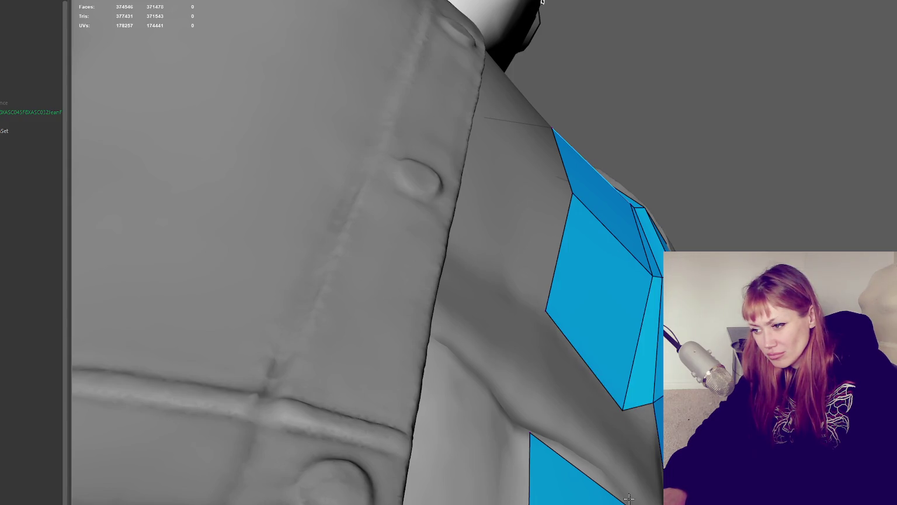
shift+click(585, 384)
mouse_move(585, 384)
alt+mouse_down()
mouse_move(550, 451)
mouse_move(561, 431)
mouse_move(561, 317)
mouse_move(509, 224)
alt+mouse_up()
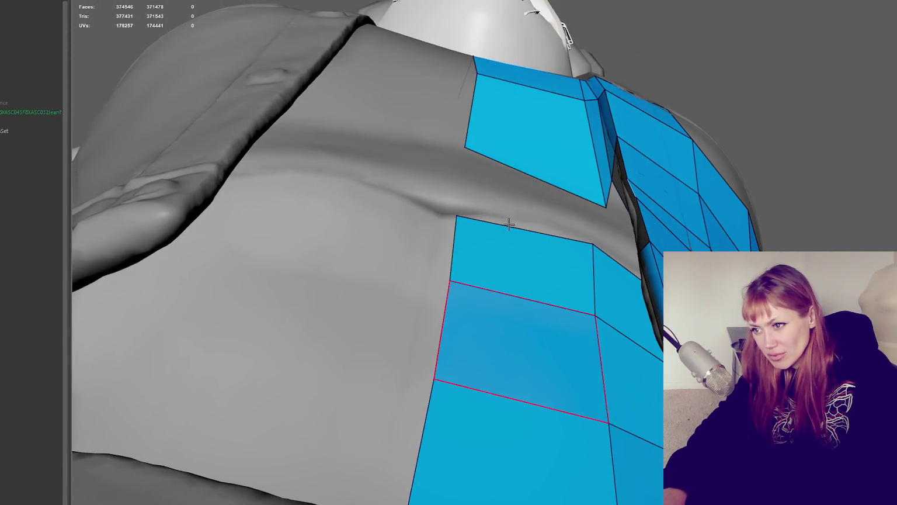
drag(456, 216, 461, 203)
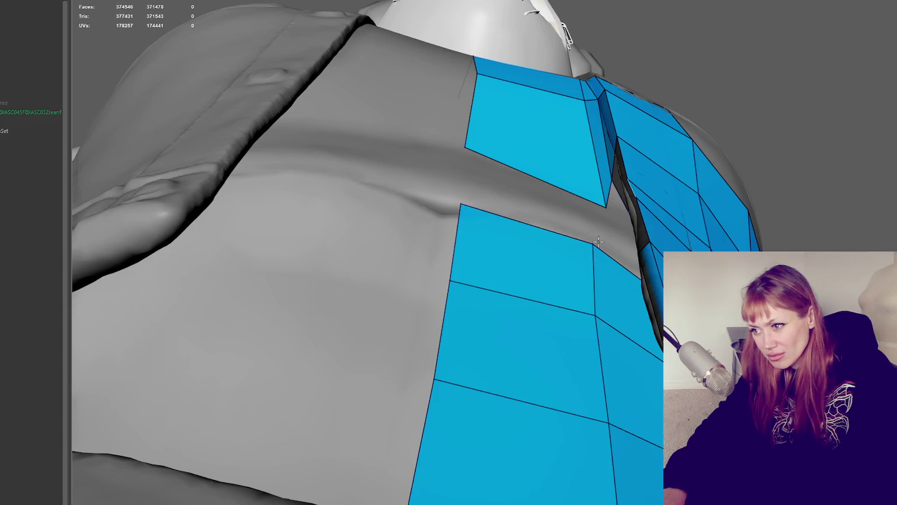
mouse_move(557, 212)
alt+mouse_down()
mouse_move(542, 283)
mouse_move(587, 267)
mouse_move(601, 286)
mouse_move(596, 169)
alt+mouse_up()
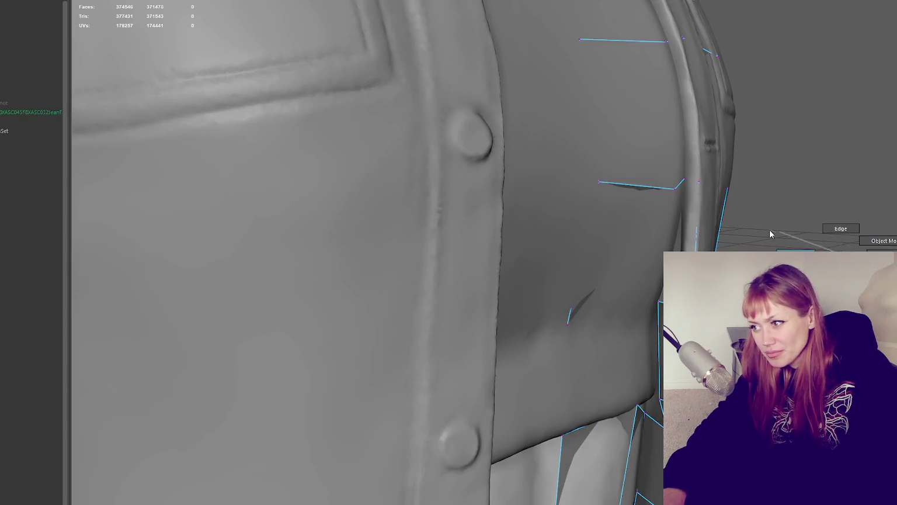
Step: Move one side vertex down onto the edge and slide its neighbour up along the seam
key(4)
key(5)
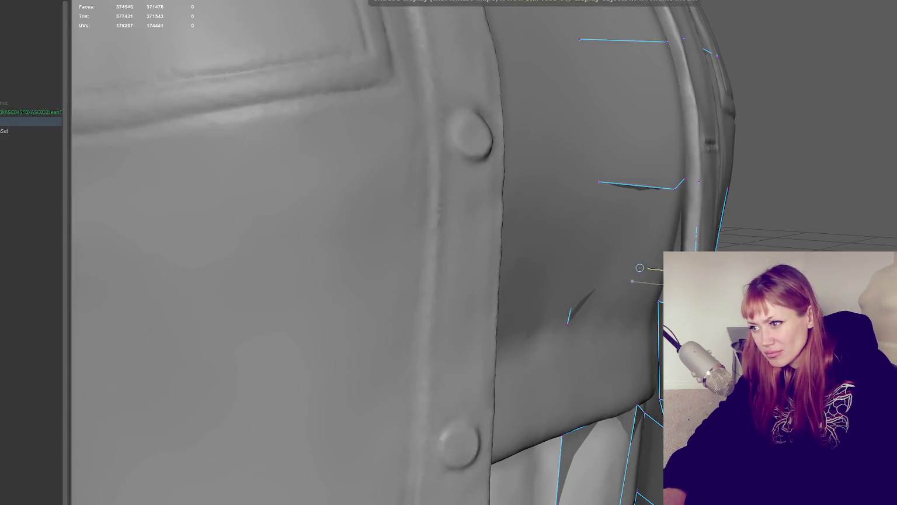
drag(657, 294, 640, 308)
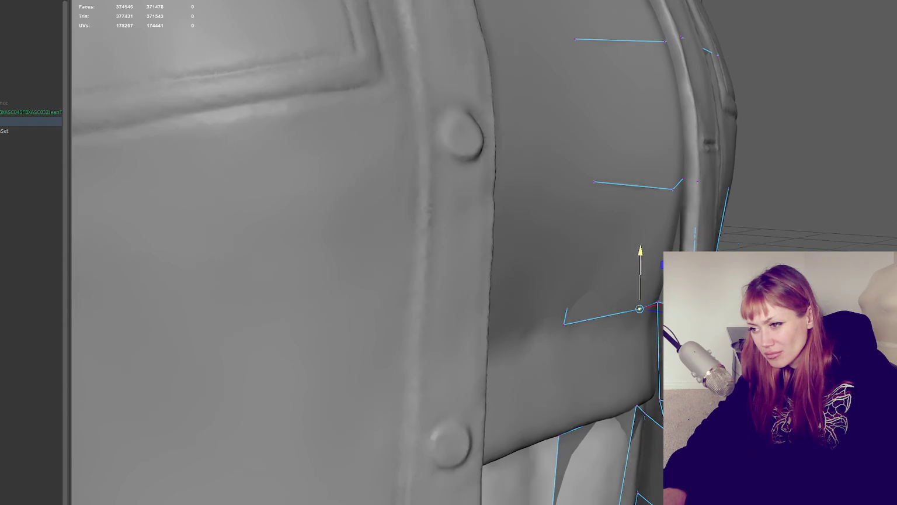
alt+drag(643, 274, 648, 292)
click(623, 183)
drag(623, 162, 621, 169)
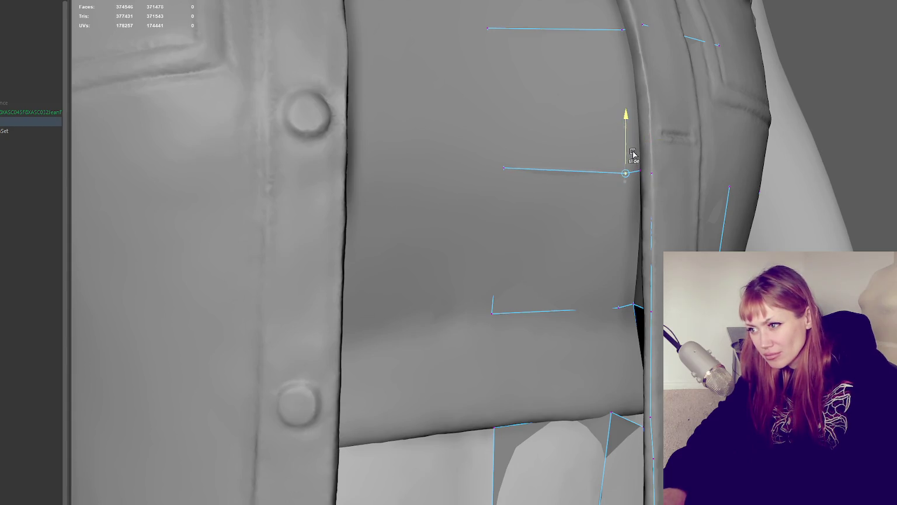
key(4)
key(5)
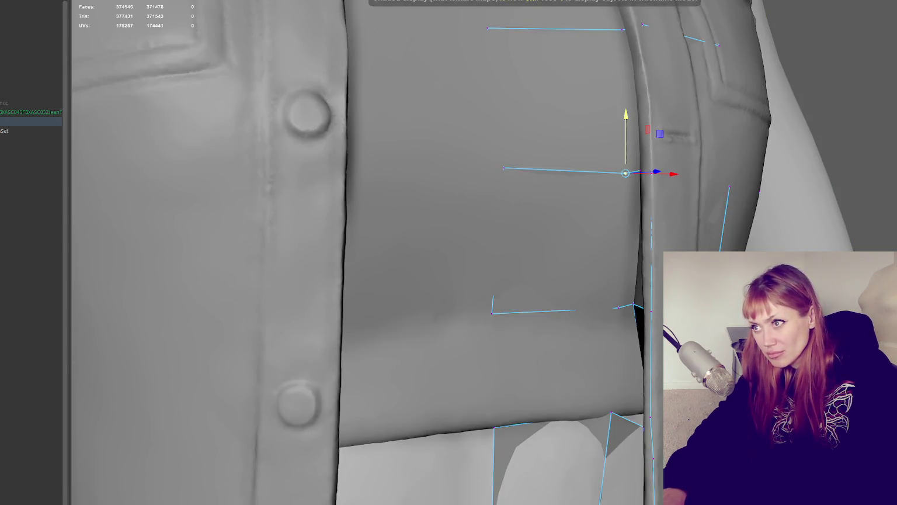
key(y)
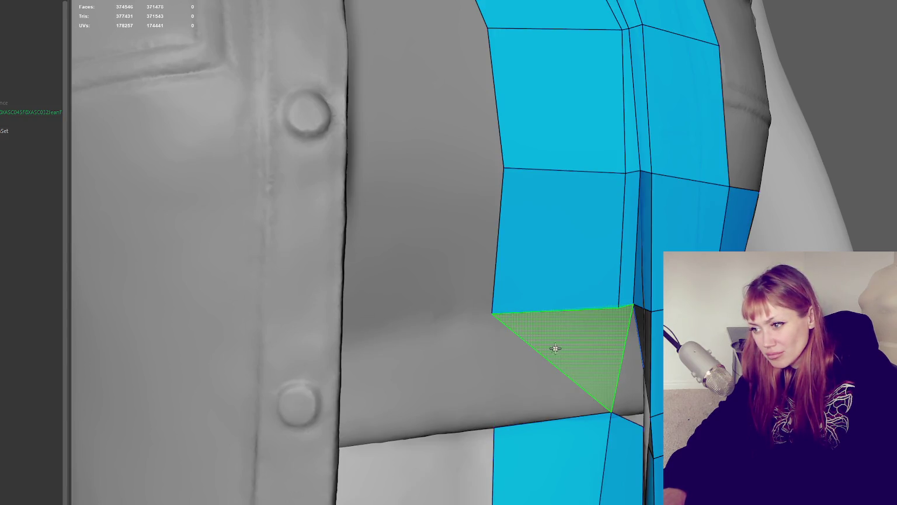
Step: Fill the triangular gap and two holes in the side strip with new faces down to the hem
shift+click(556, 348)
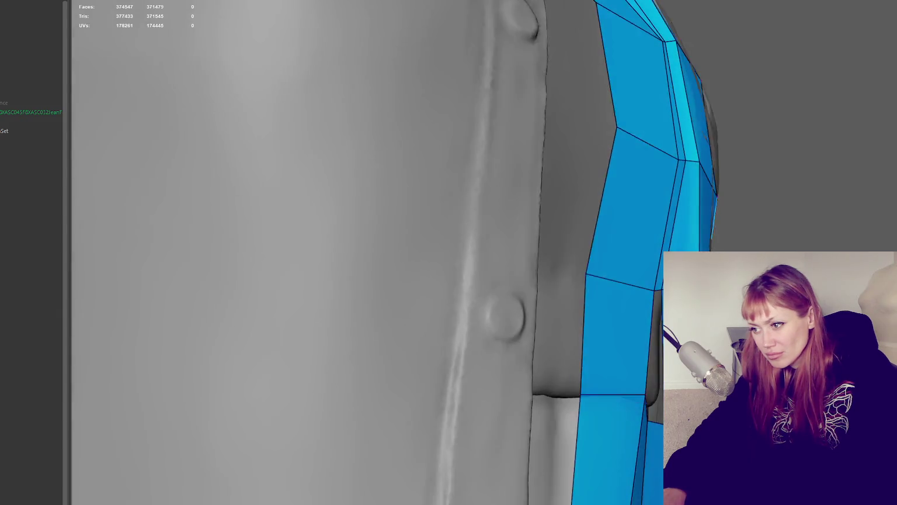
shift+click(655, 334)
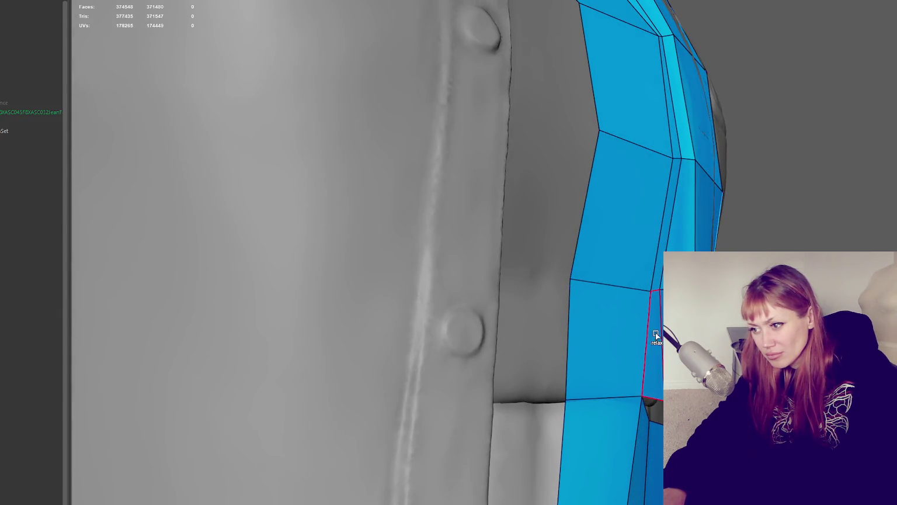
shift+click(651, 411)
alt+drag(651, 410, 650, 380)
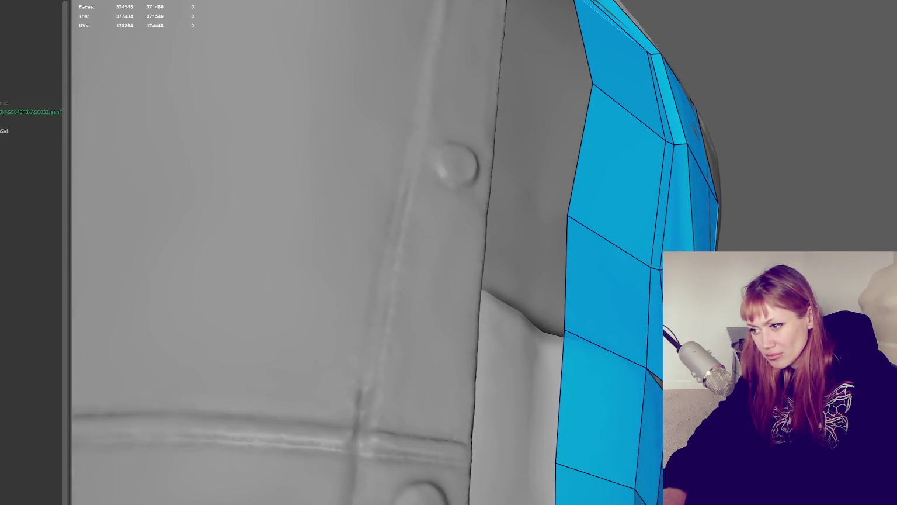
scroll(636, 406, down, 3)
alt+drag(636, 407, 659, 405)
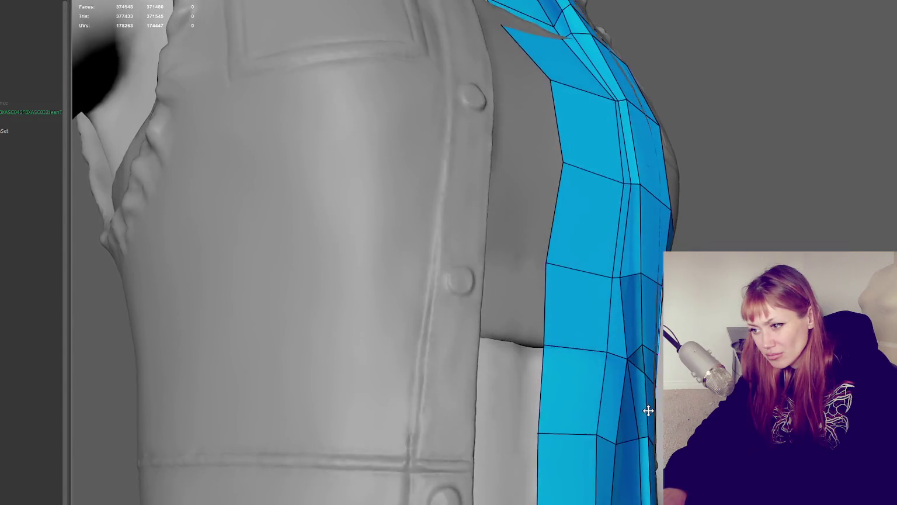
mouse_move(629, 362)
alt+mouse_down()
mouse_move(571, 362)
mouse_move(657, 366)
mouse_move(576, 364)
mouse_move(625, 364)
mouse_move(635, 353)
mouse_move(626, 367)
mouse_move(628, 359)
alt+mouse_up()
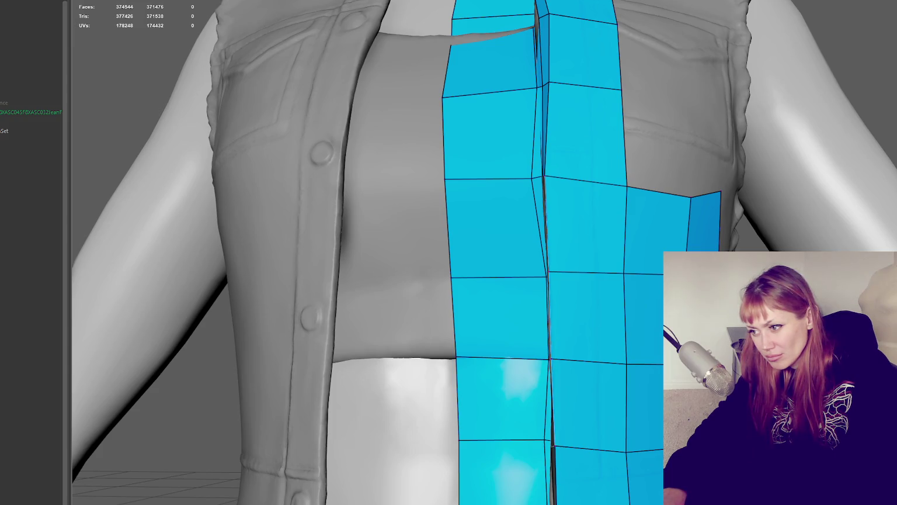
scroll(448, 253, down, 5)
alt+drag(409, 253, 479, 252)
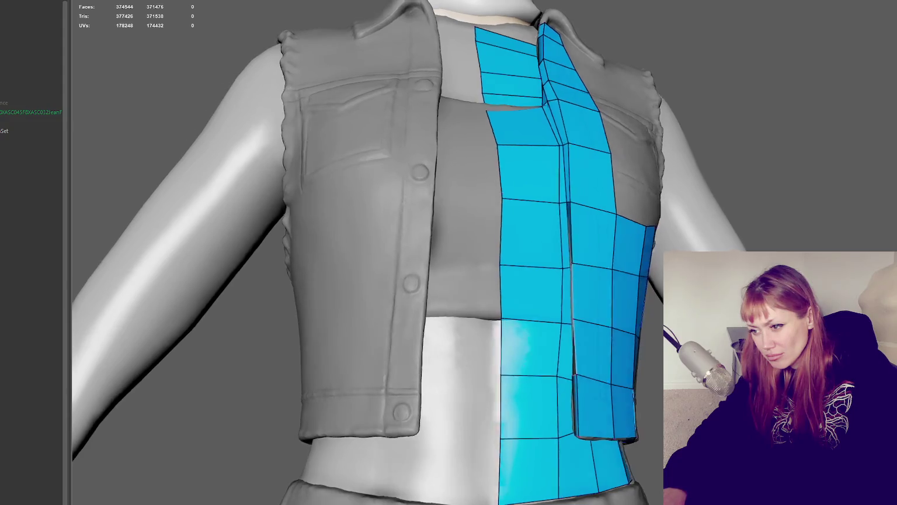
scroll(448, 252, up, 5)
alt+drag(548, 449, 598, 449)
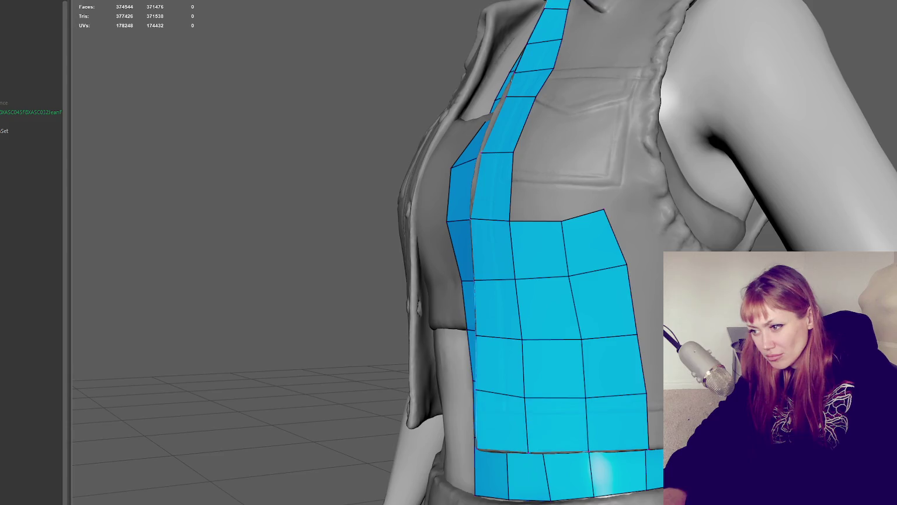
alt+drag(467, 252, 526, 253)
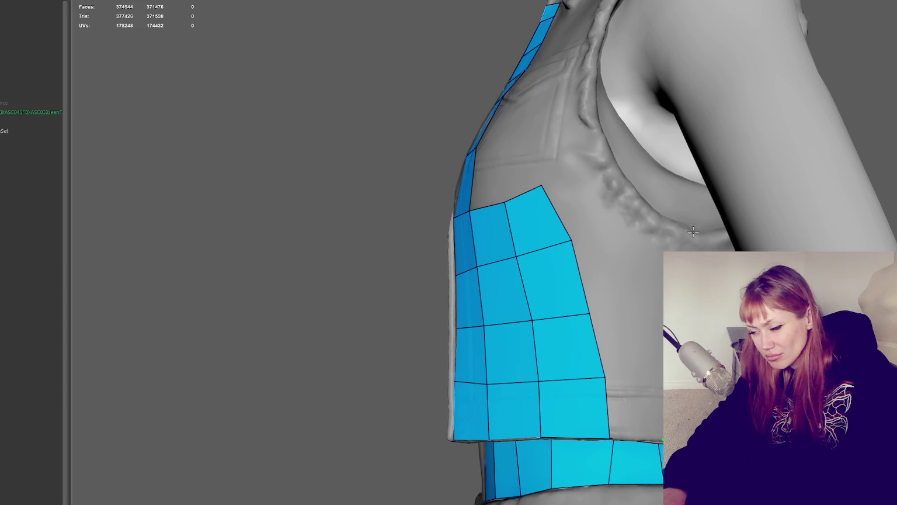
Step: Add quads in the side gap and pull the top corner up to the armhole and shoulder strap
shift+click(634, 390)
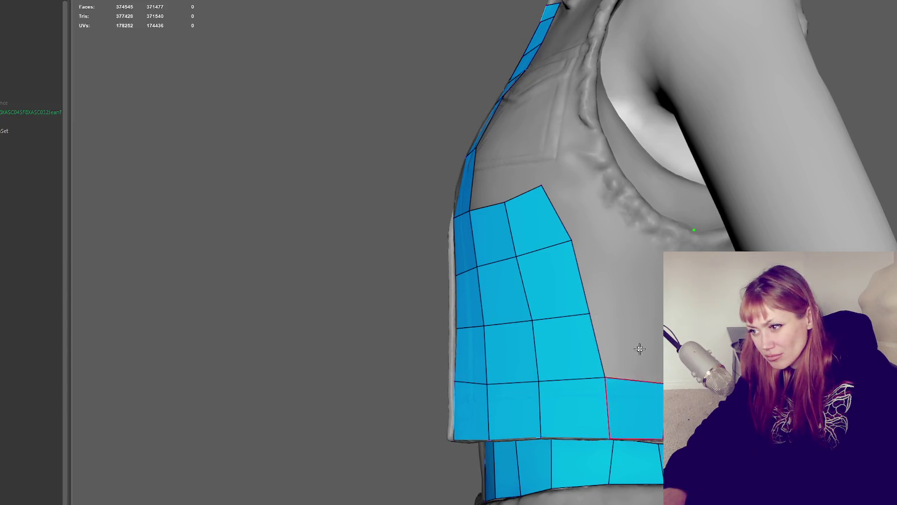
shift+click(640, 348)
shift+click(656, 242)
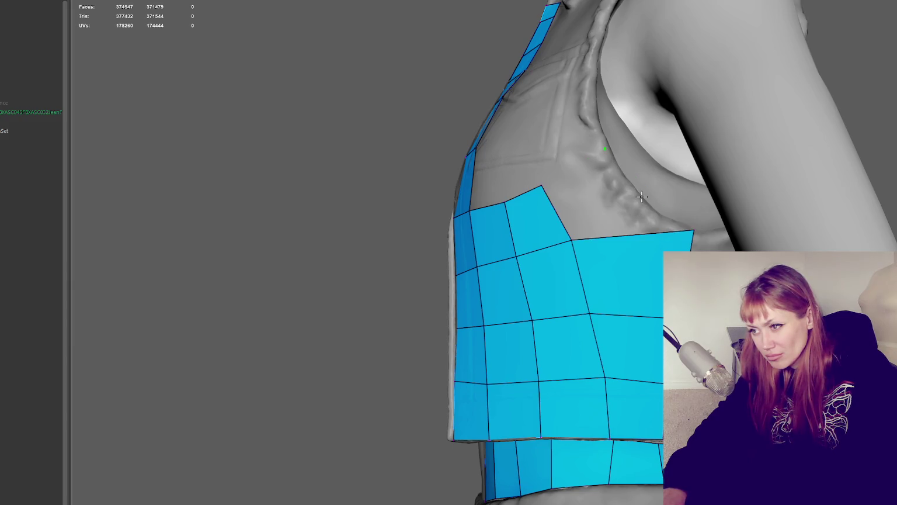
drag(694, 229, 653, 212)
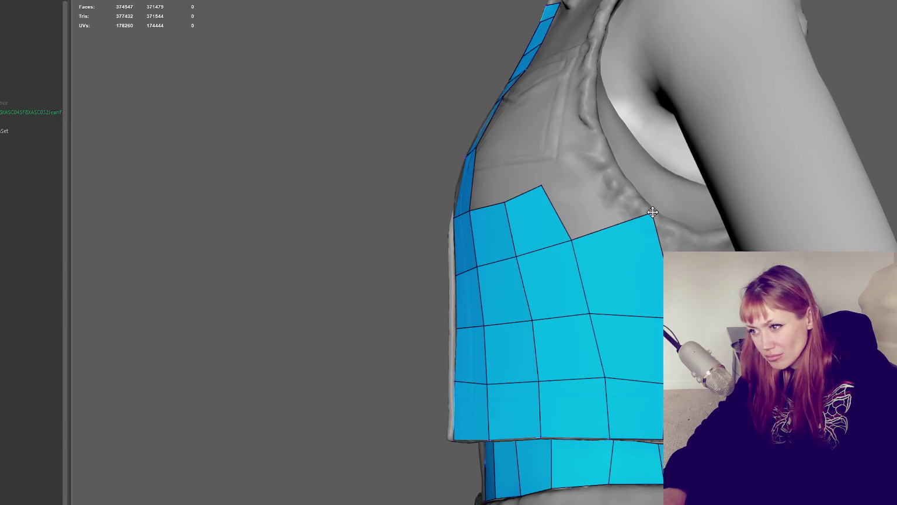
shift+click(596, 190)
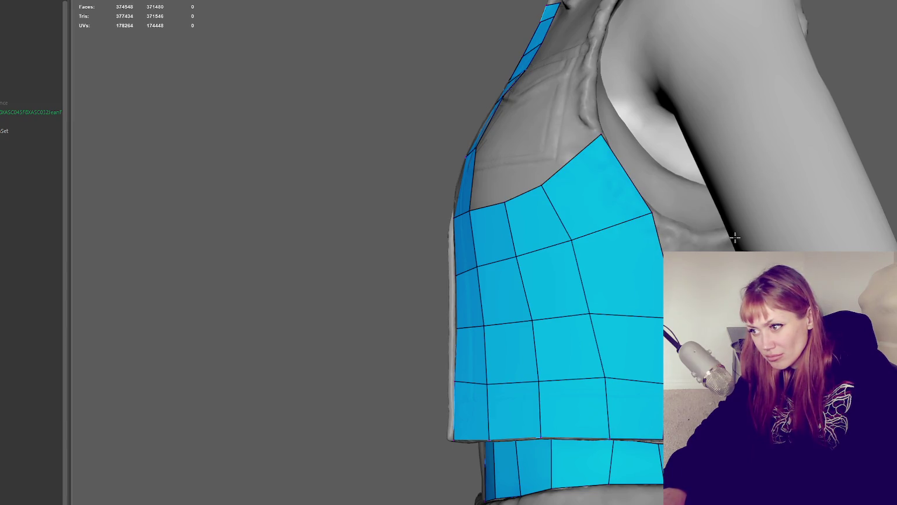
shift+click(678, 231)
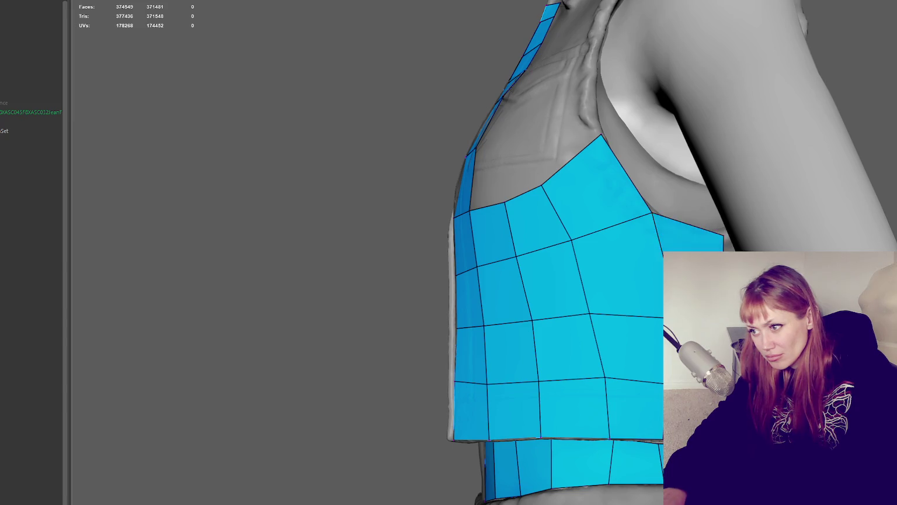
alt+drag(677, 231, 584, 234)
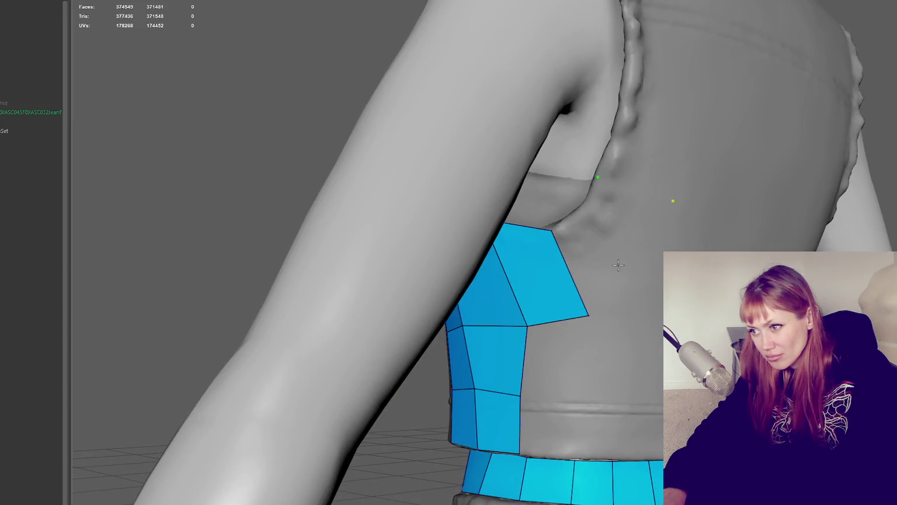
Step: Bridge the chest edge to the strap, then build quads from armhole and shoulder seam points
shift+click(633, 181)
click(622, 92)
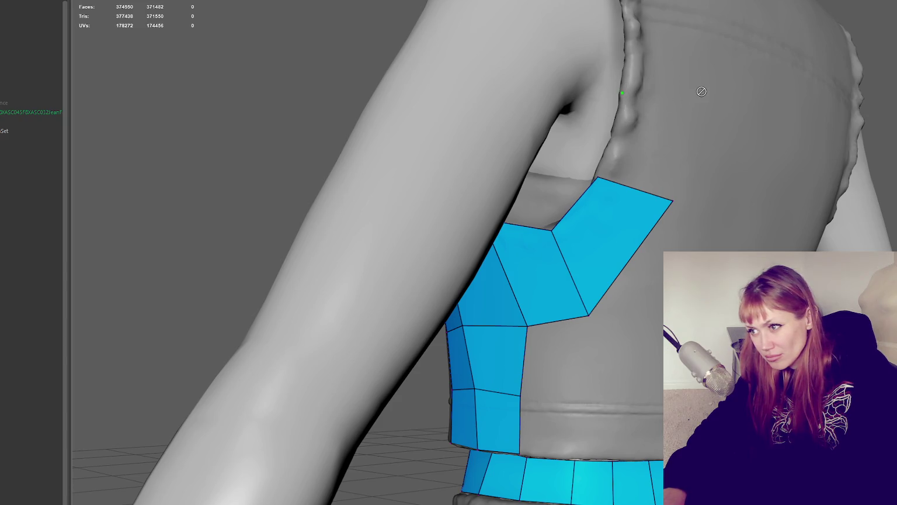
click(694, 106)
shift+click(660, 137)
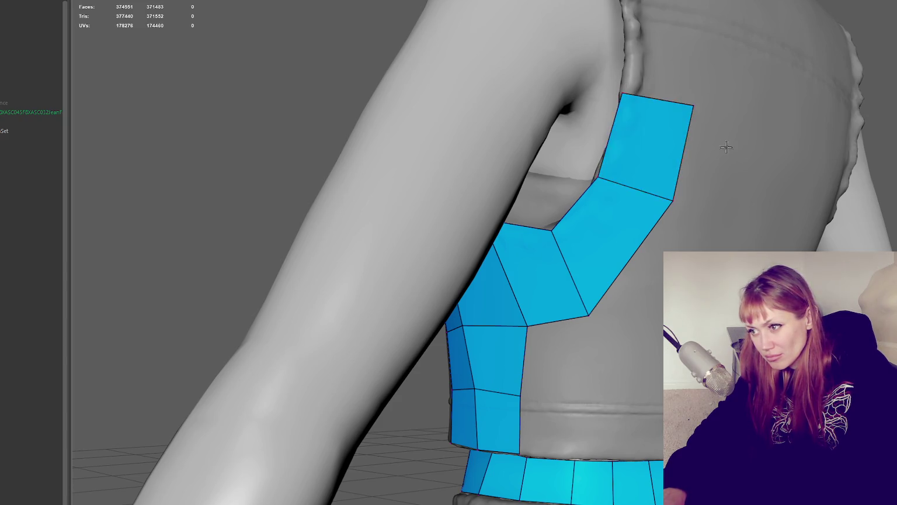
alt+drag(660, 137, 530, 121)
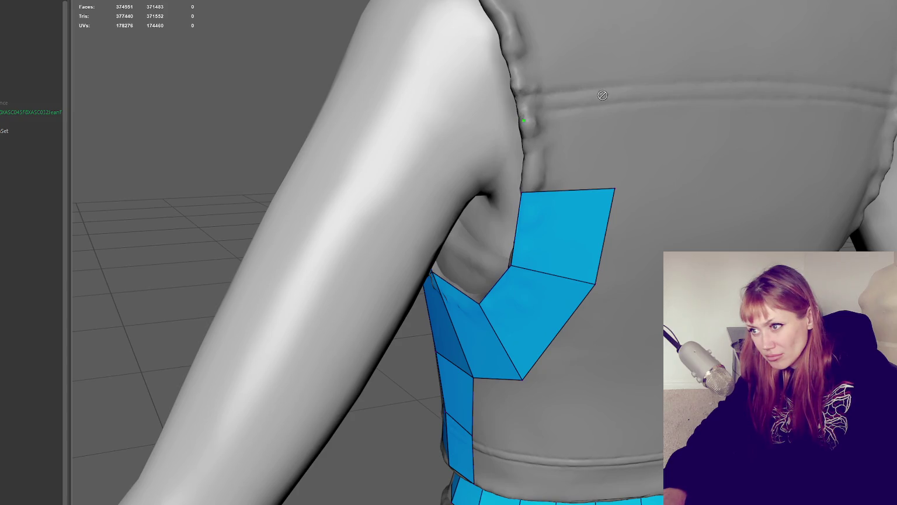
shift+click(614, 106)
alt+drag(591, 146, 538, 172)
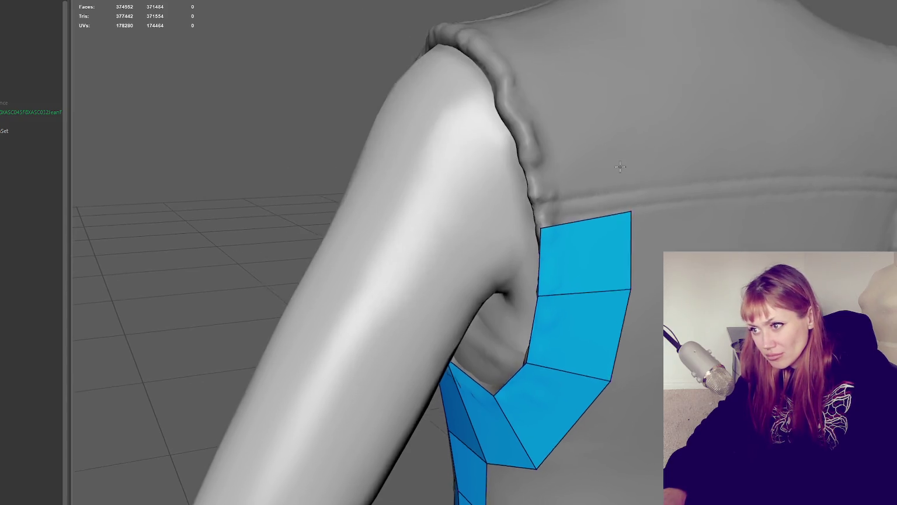
click(516, 172)
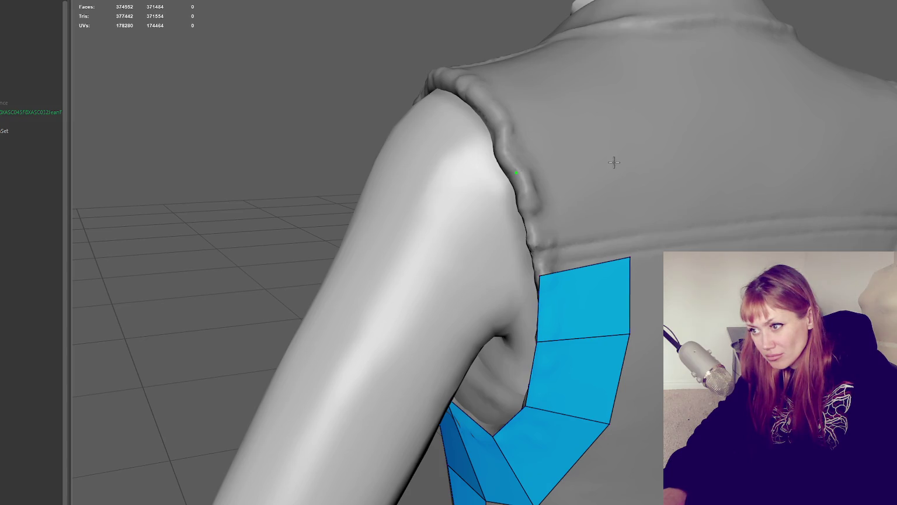
shift+click(583, 213)
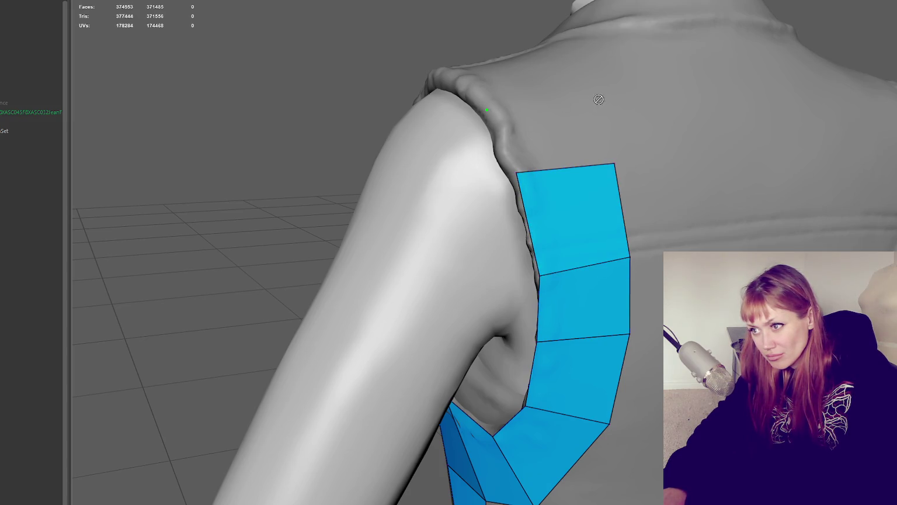